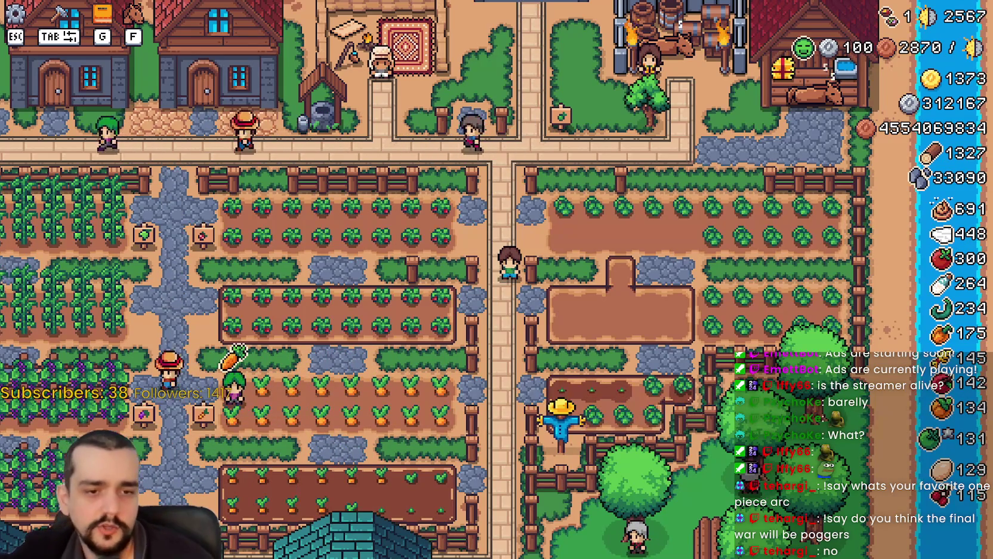
- Walk the farmer up and left along the central path toward the envoy's post
key("w")
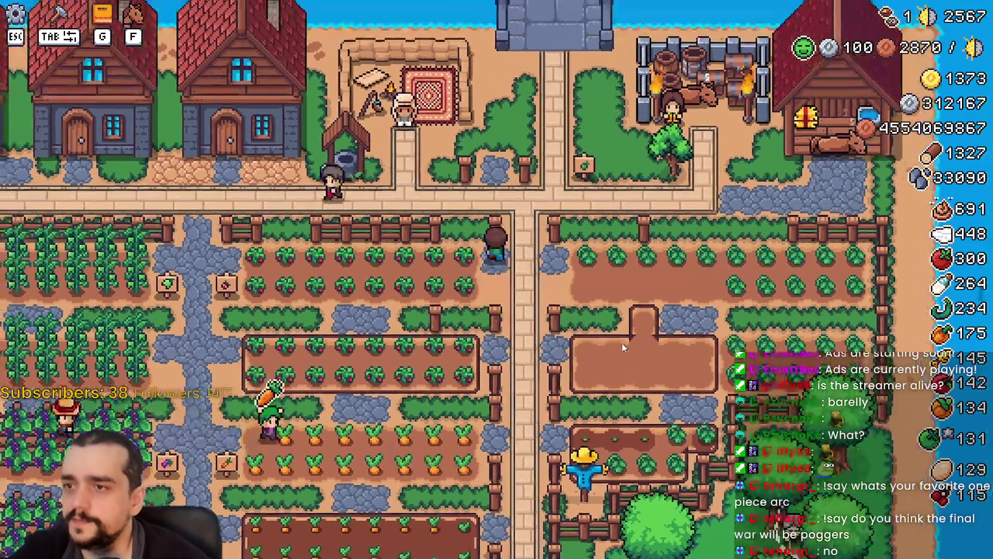
key("a")
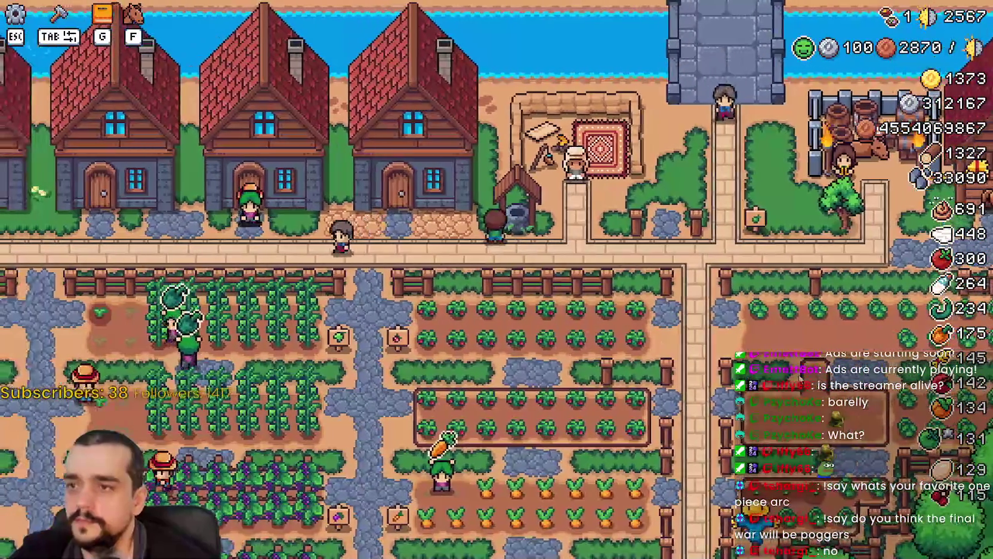
scroll(733, 356, "up", 2)
scroll(733, 357, "down", 4)
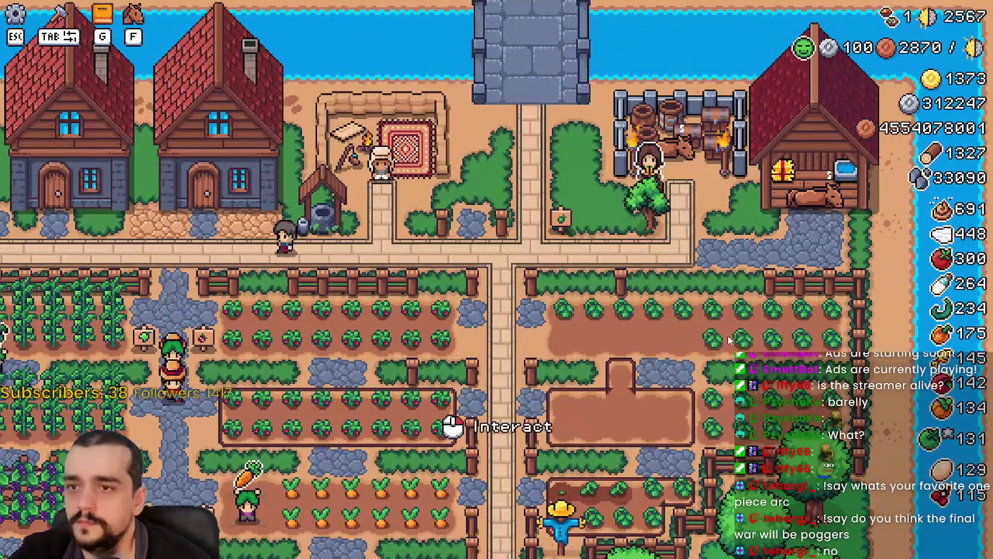
left_click(727, 337)
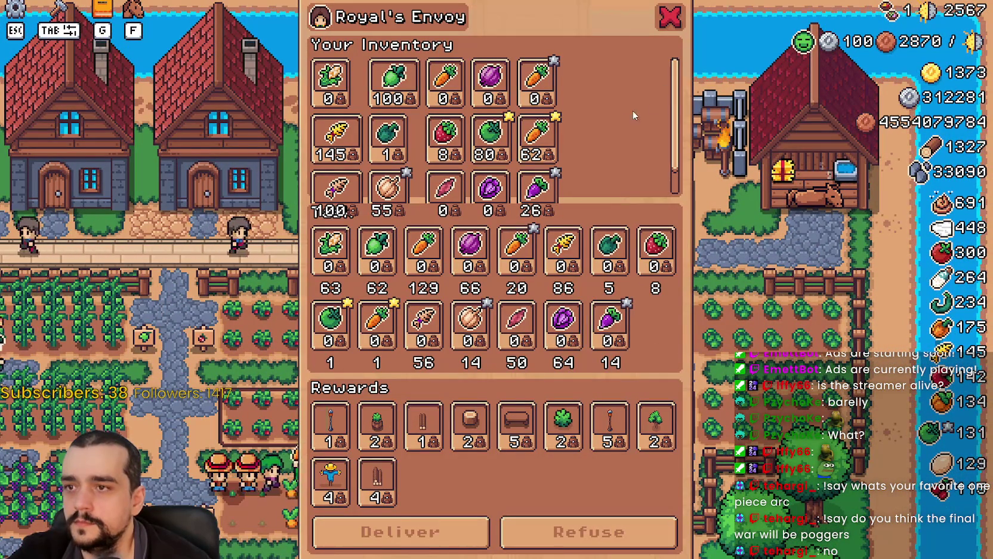
left_click(747, 245)
left_click(747, 251)
left_click(739, 255)
left_click(739, 256)
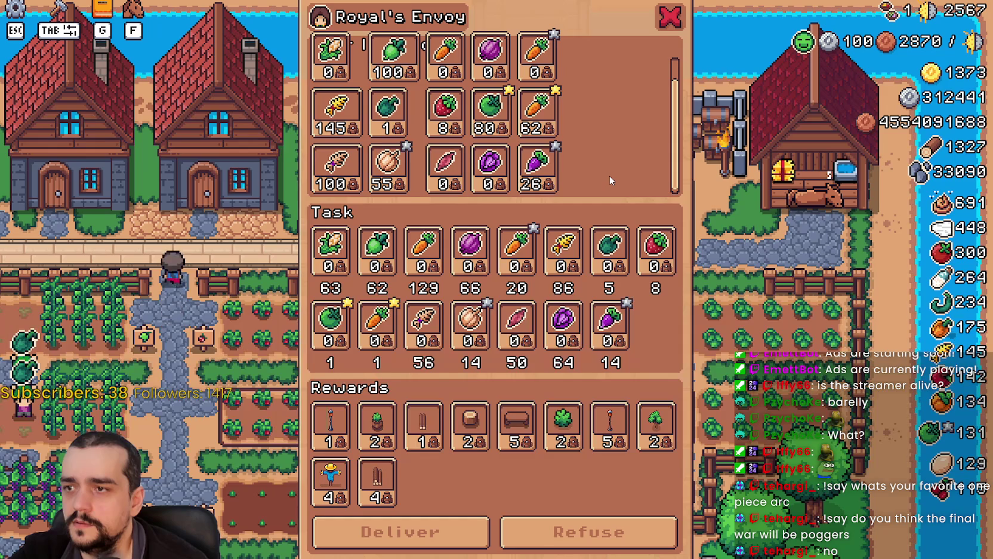
scroll(608, 175, "down", 1)
scroll(608, 175, "up", 1)
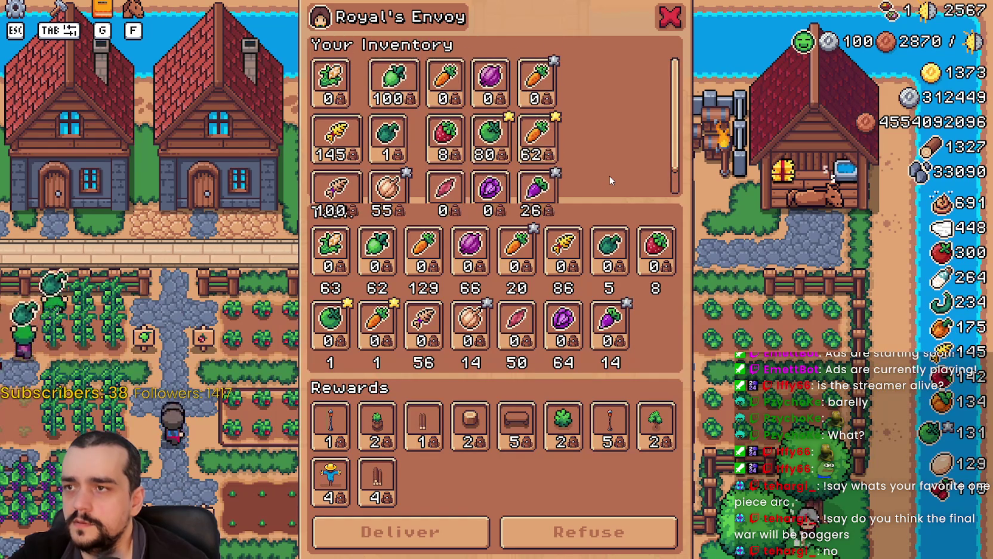
scroll(609, 176, "down", 1)
scroll(610, 177, "up", 1)
scroll(610, 177, "down", 1)
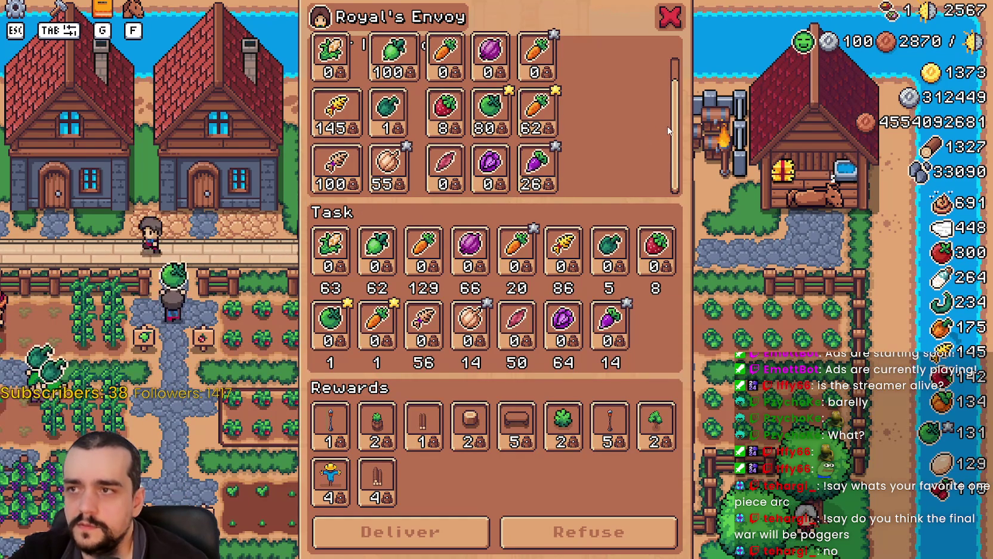
scroll(674, 129, "up", 1)
scroll(667, 118, "down", 1)
scroll(667, 118, "up", 1)
scroll(667, 119, "down", 1)
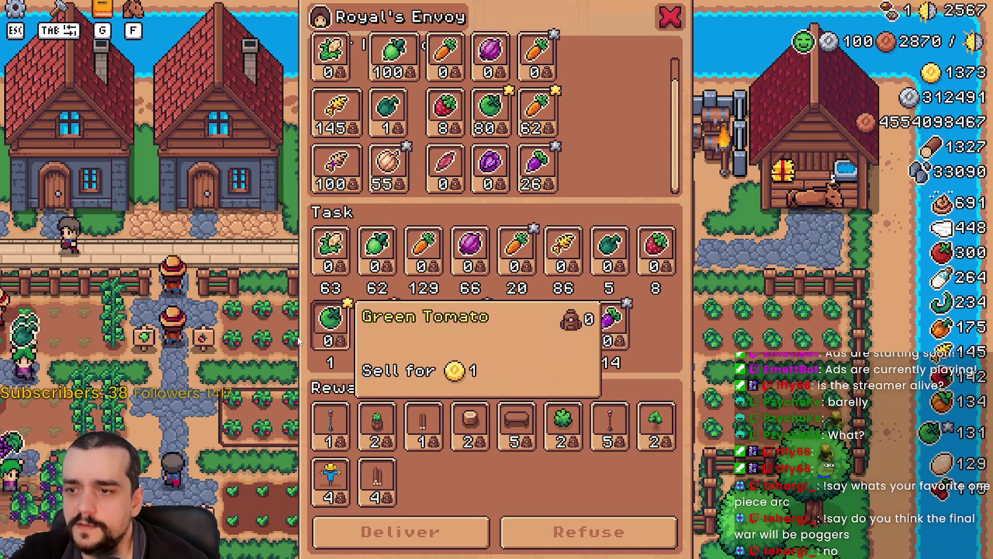
key("Escape")
key("w")
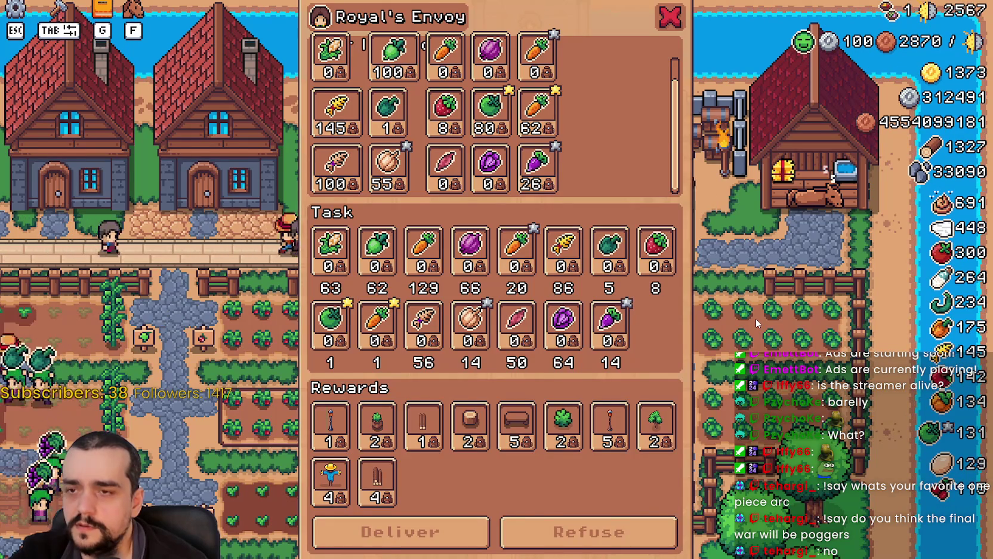
key("Escape")
key("f")
- Close the Royal's Envoy request and glance at the Merchant Supplier trade
key("Escape")
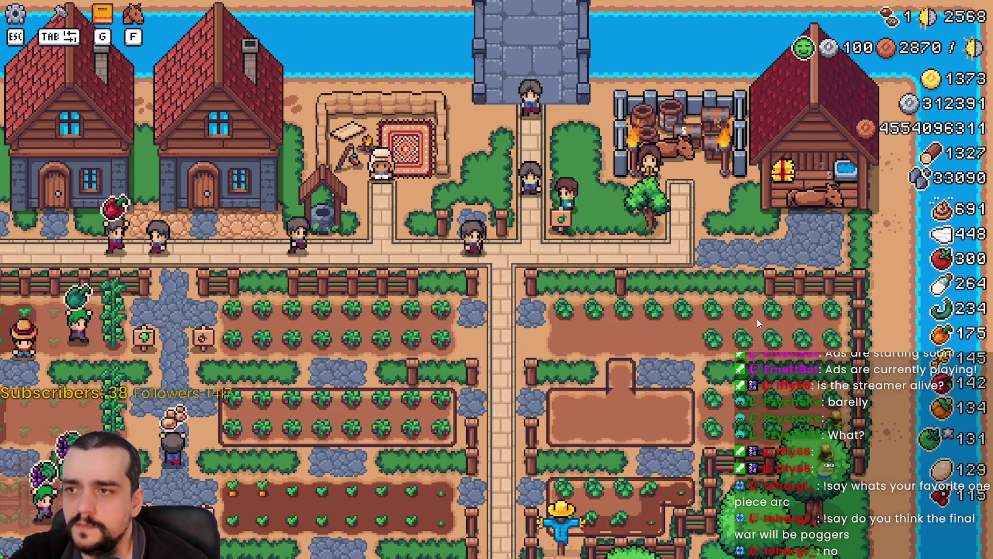
key("n")
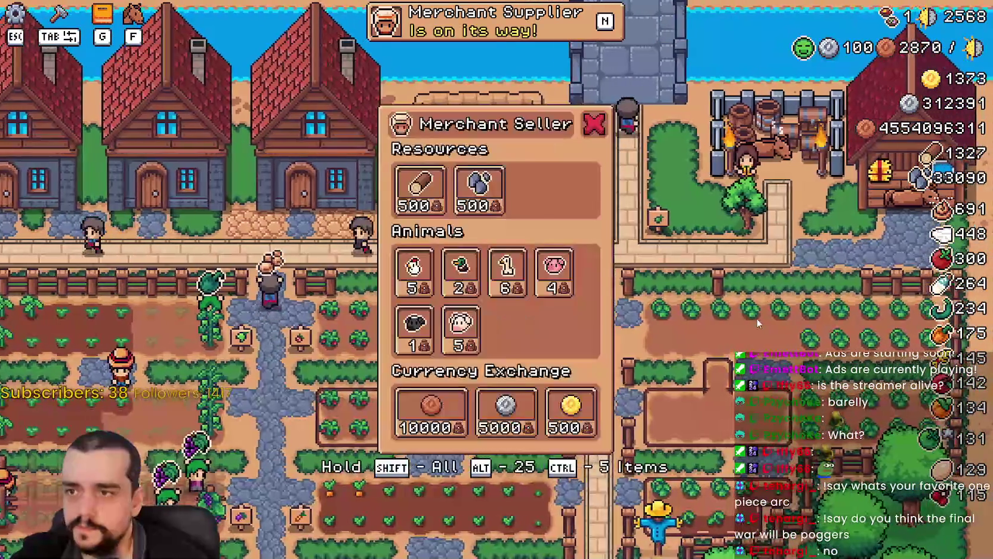
key("Escape")
- Recheck the Royal's Envoy request by talking to the envoy, then return to the Godot editor
key("f")
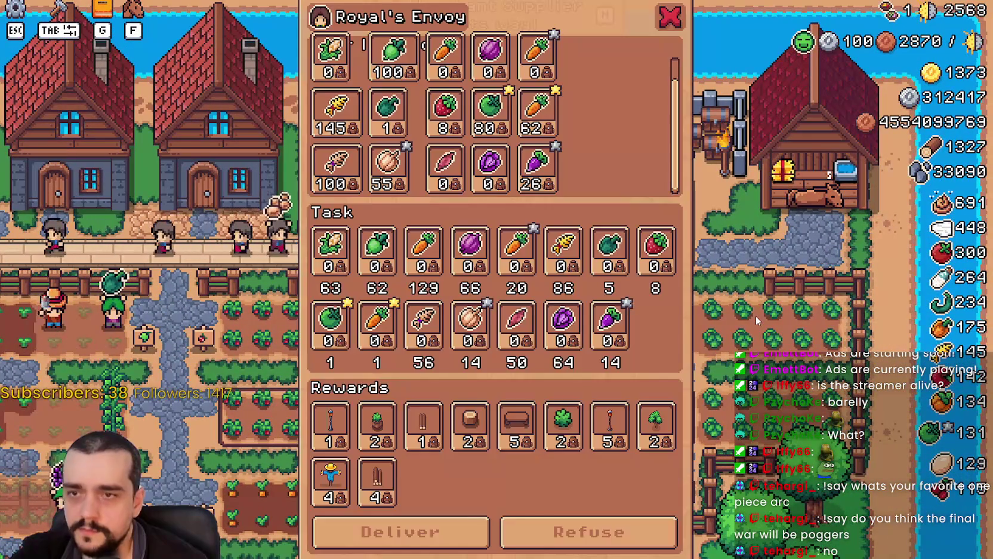
key("Escape")
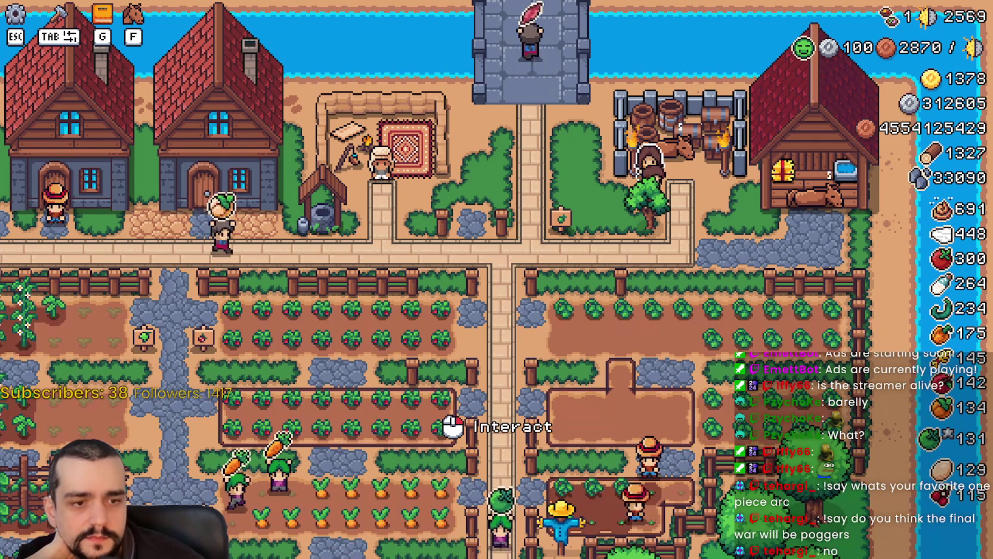
left_click(648, 160)
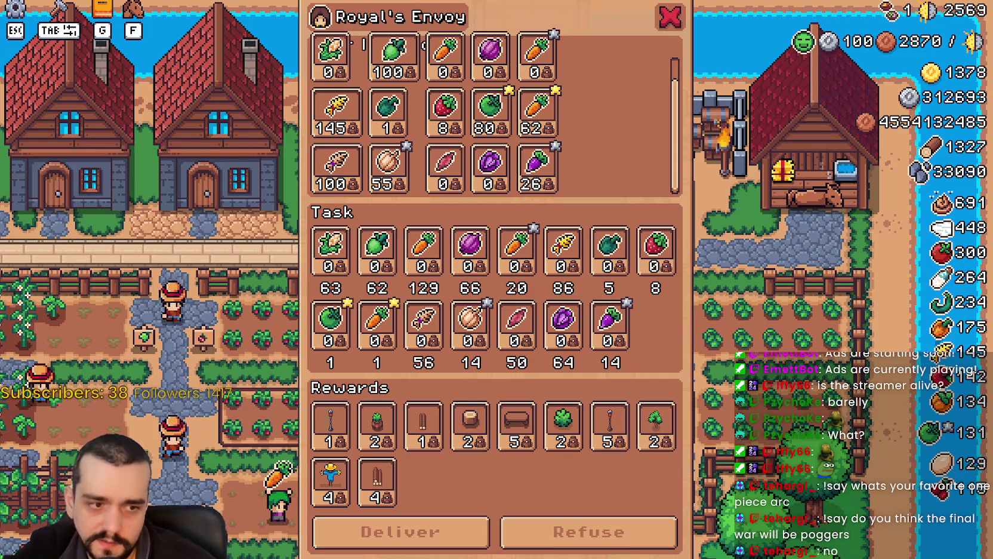
key("alt+Tab")
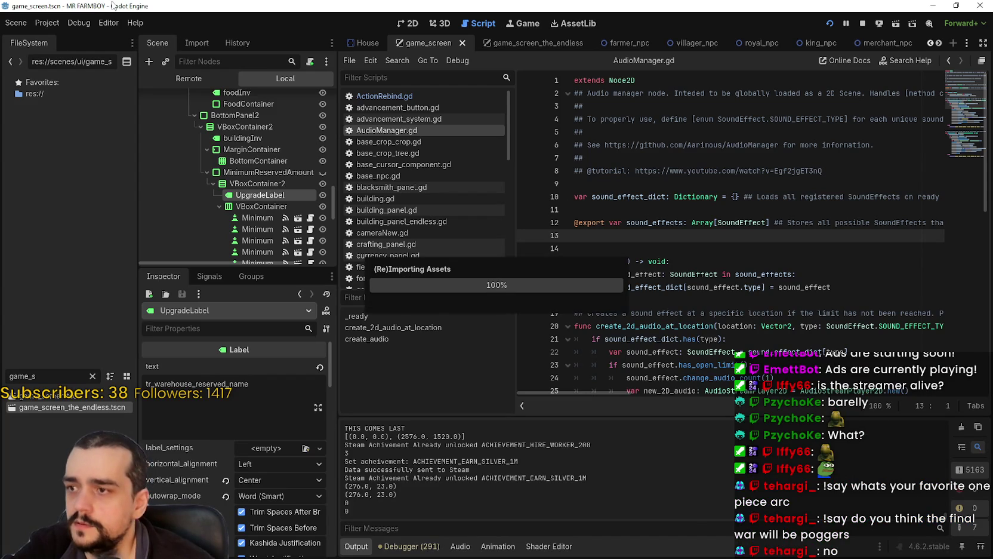
- Browse the Project, Editor and Debug menus without changing anything
left_click(49, 25)
left_click(64, 24)
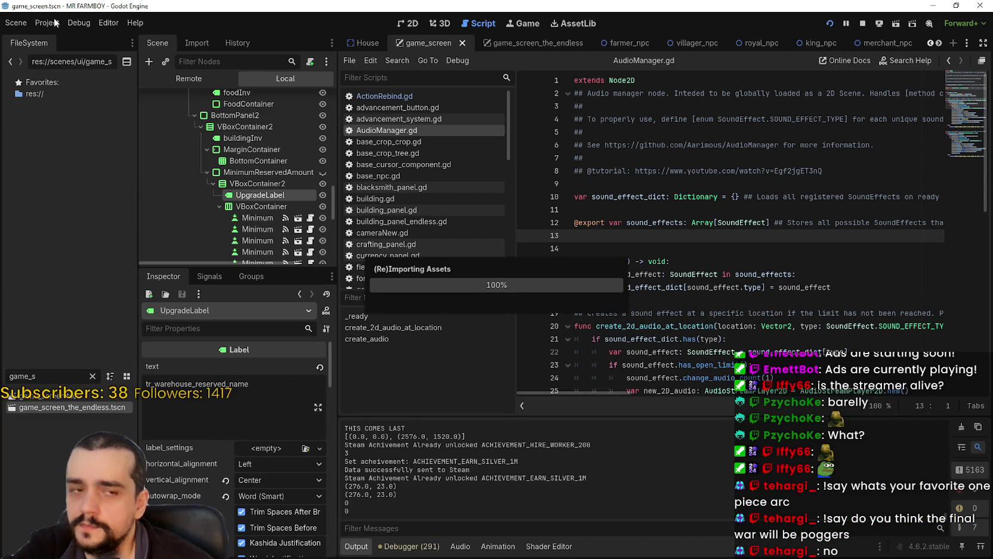
left_click(102, 23)
left_click(81, 27)
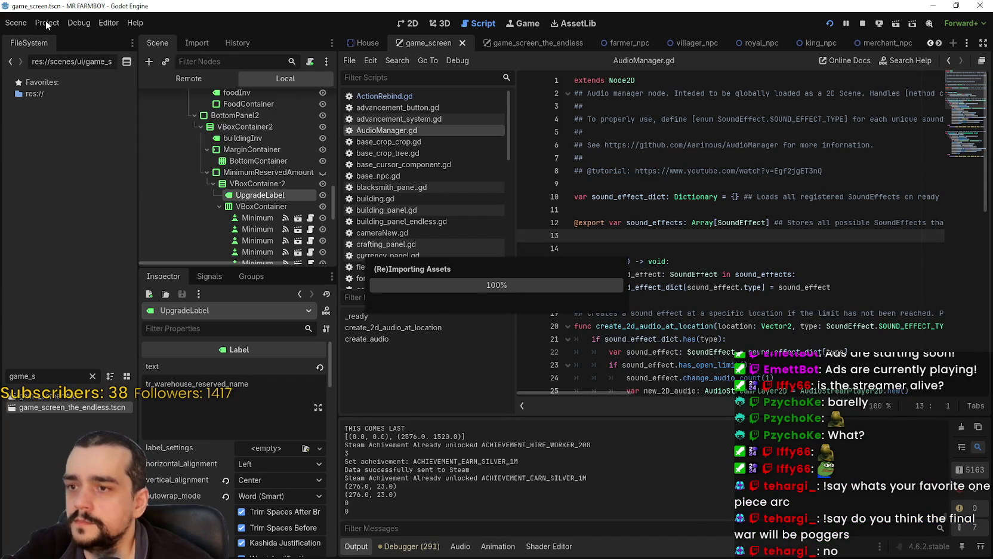
left_click(47, 24)
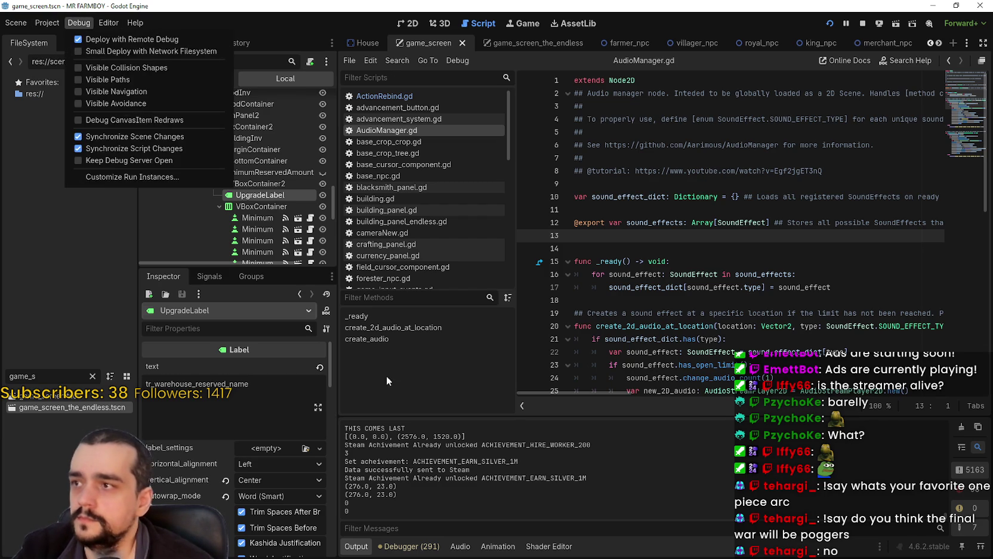
left_click(616, 286)
left_click(626, 251)
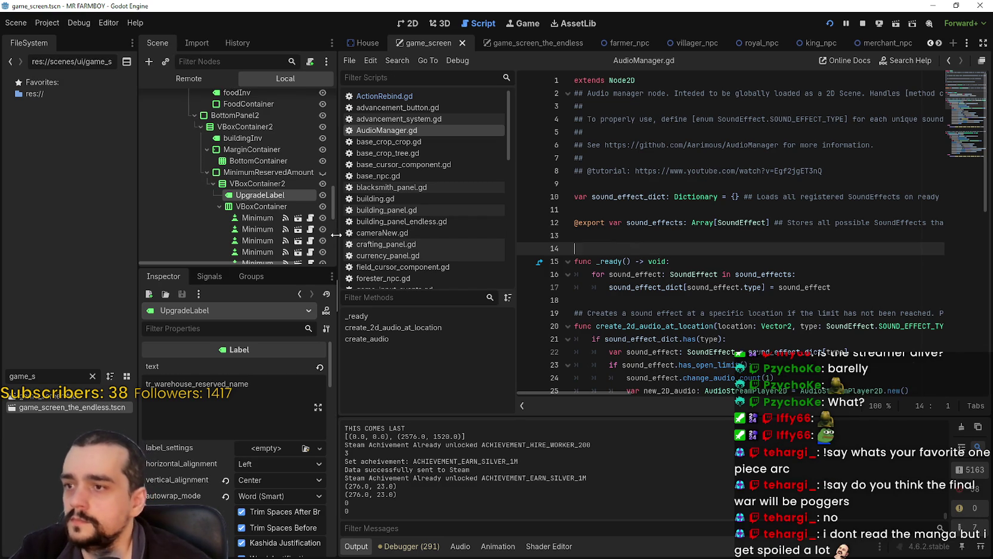
- Widen the Scene dock and scroll the scene tree to GameMenuPanels
mouse_move(355, 237)
left_mouse_down()
mouse_move(402, 238)
mouse_move(381, 197)
mouse_move(387, 160)
left_mouse_up()
scroll(373, 202, "down", 2)
scroll(256, 179, "up", 5)
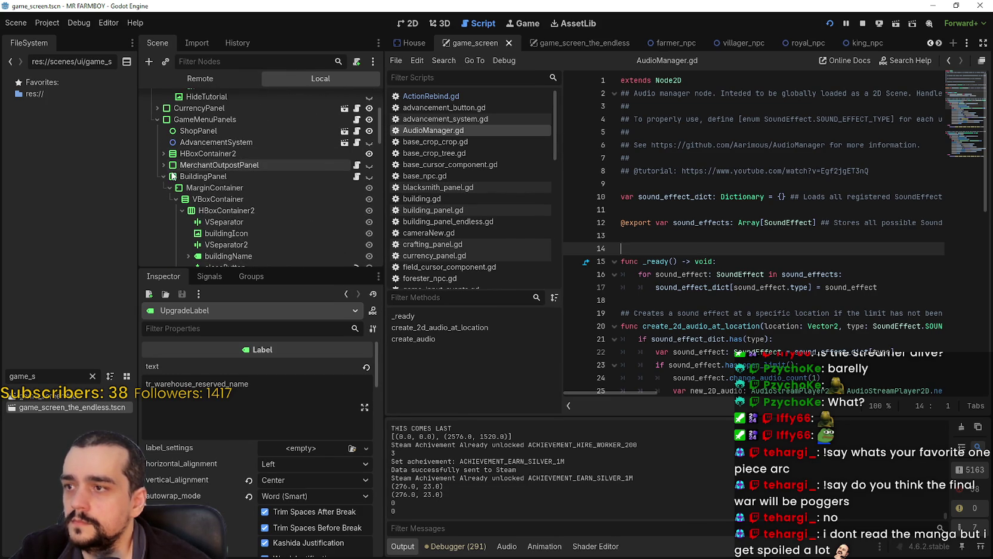
- Collapse BuildingPanel, then select KingRequestPanel and expand its child nodes
left_click(163, 176)
scroll(194, 229, "down", 2)
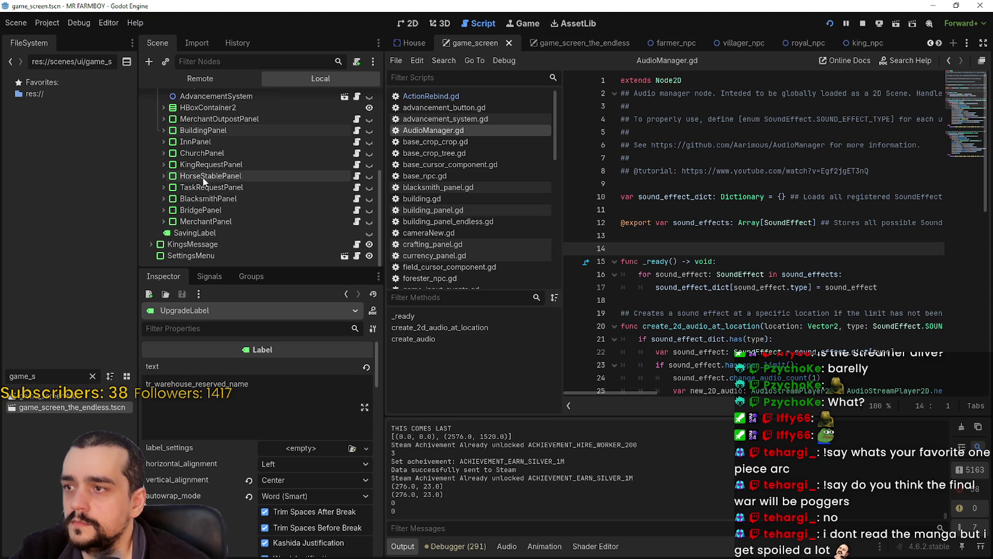
left_click(166, 164)
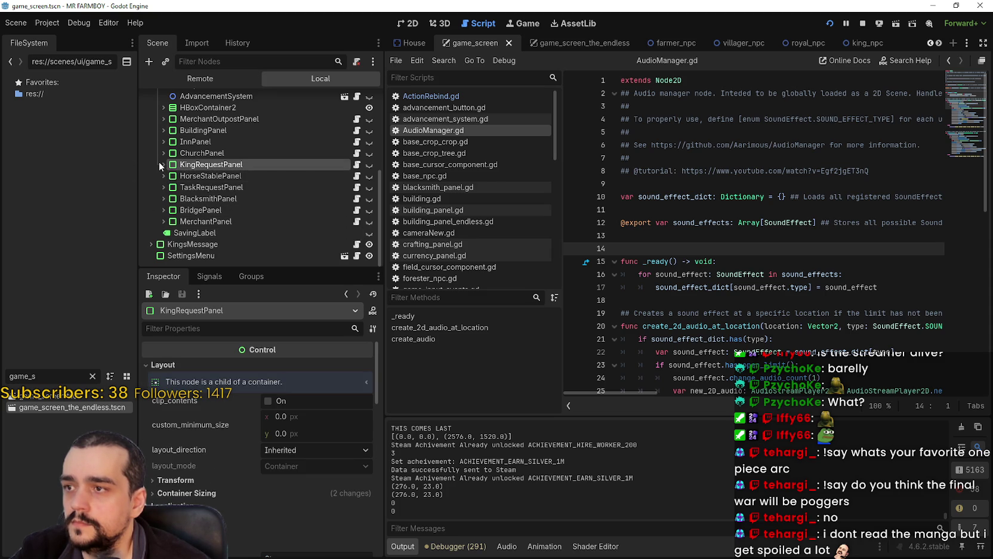
left_click(163, 164)
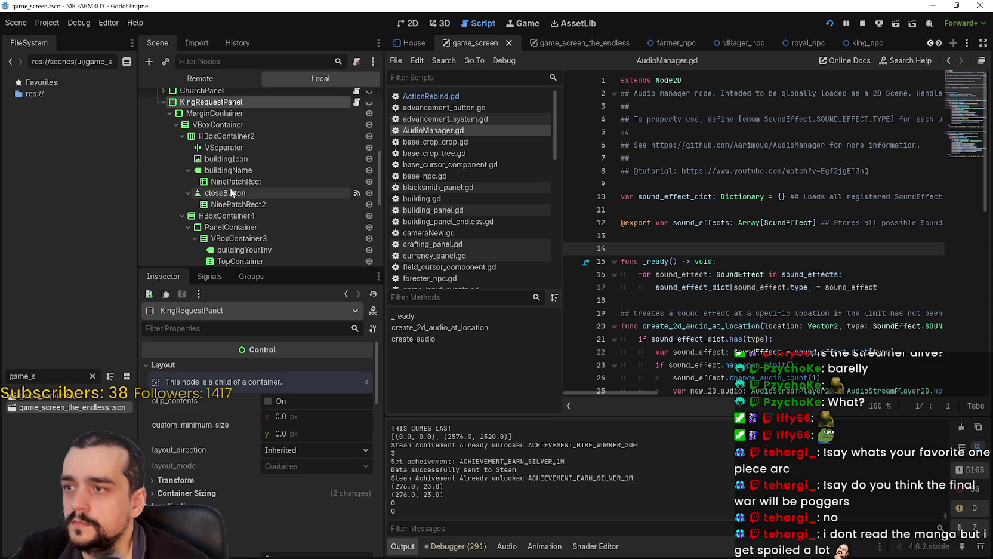
- Expand the VBoxContainer and its HBoxContainer rows, then view the running game's envoy panel
left_click(175, 122)
left_click(174, 163)
scroll(175, 183, "down", 3)
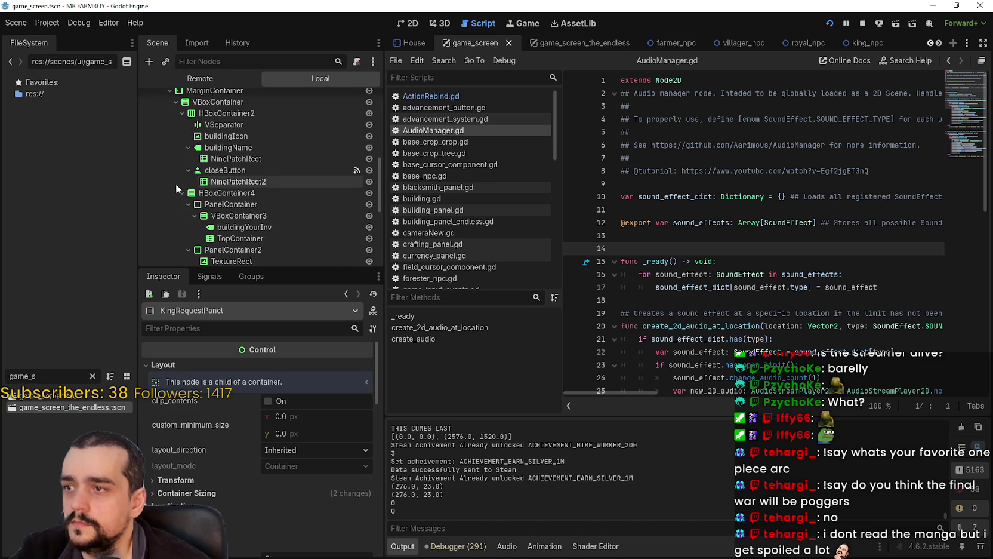
scroll(266, 187, "up", 3)
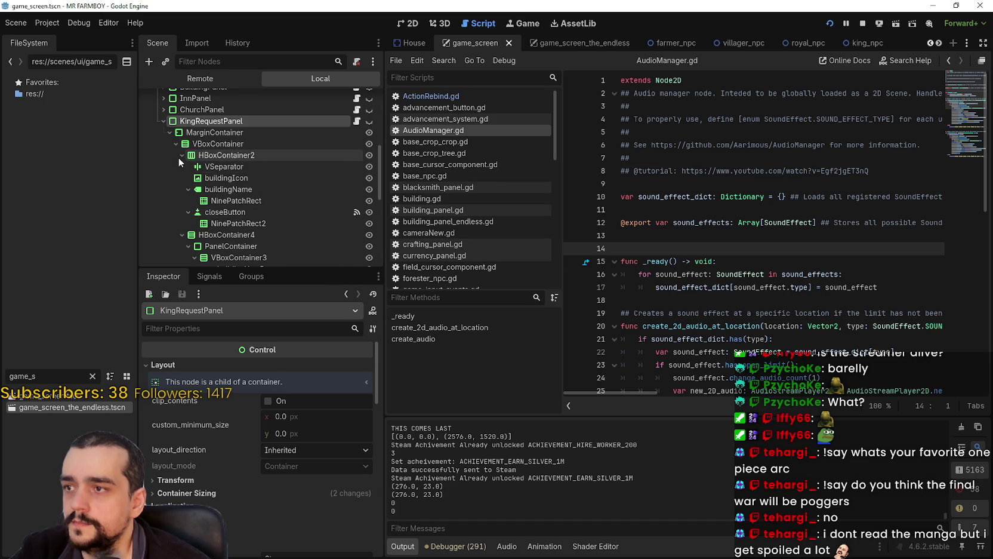
left_click(179, 156)
left_click(182, 167)
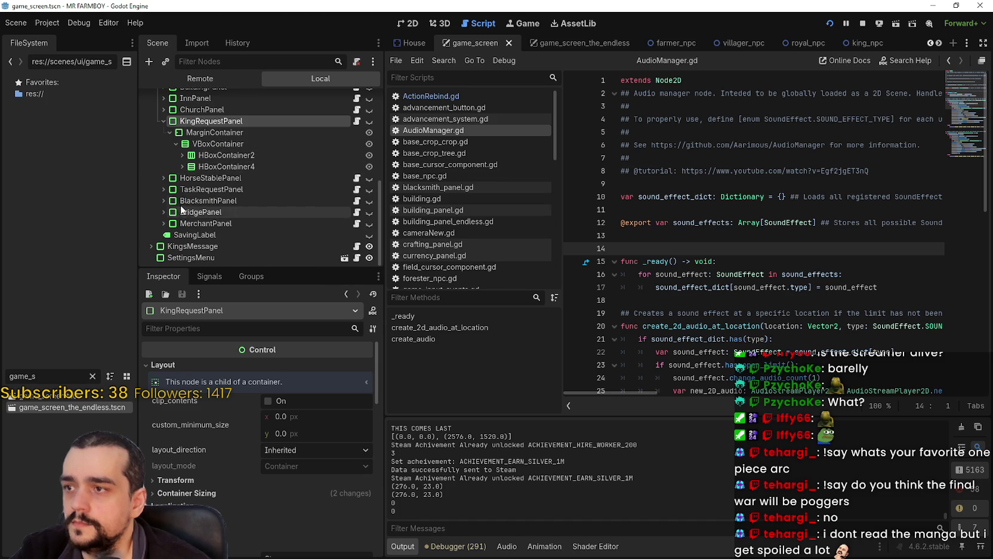
left_click(182, 166)
scroll(192, 152, "down", 2)
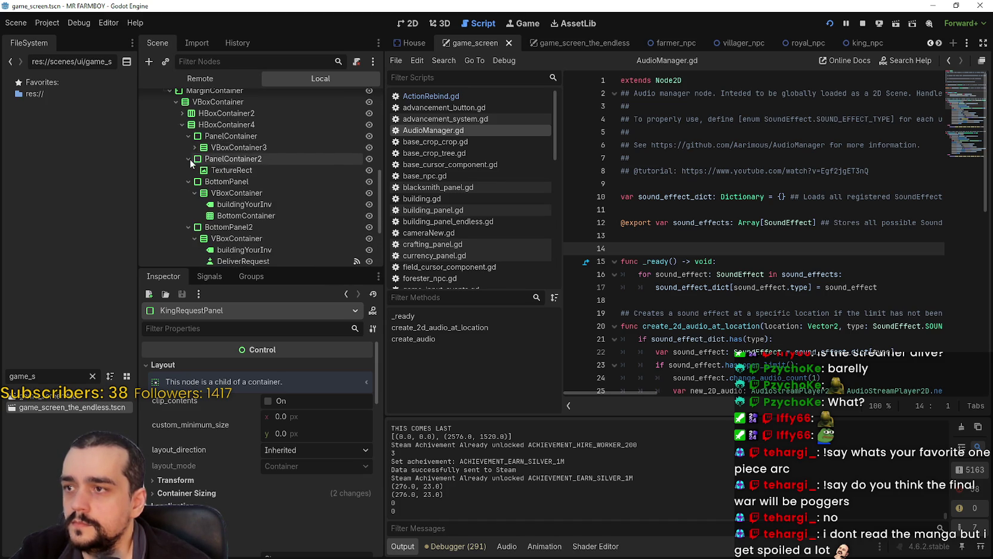
scroll(251, 153, "down", 2)
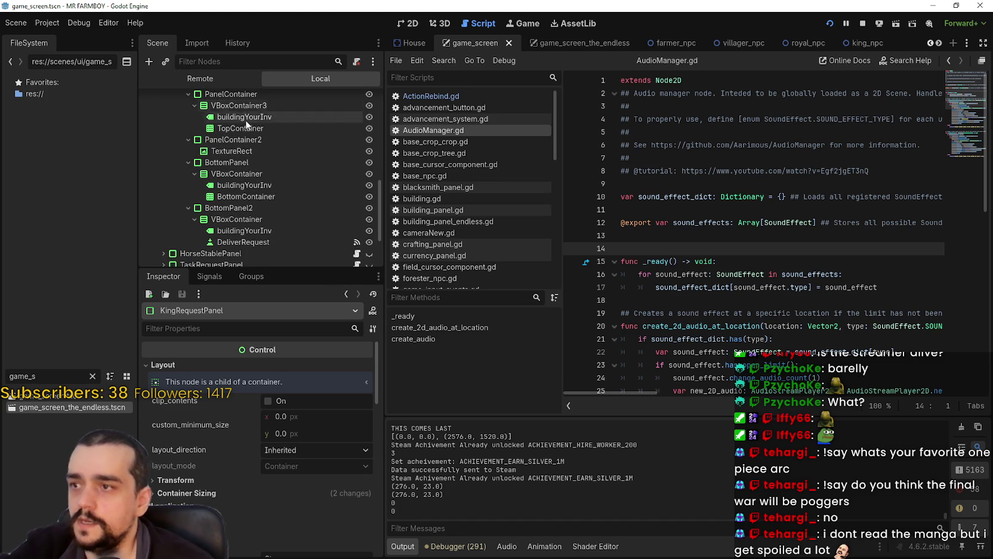
key("alt+Tab")
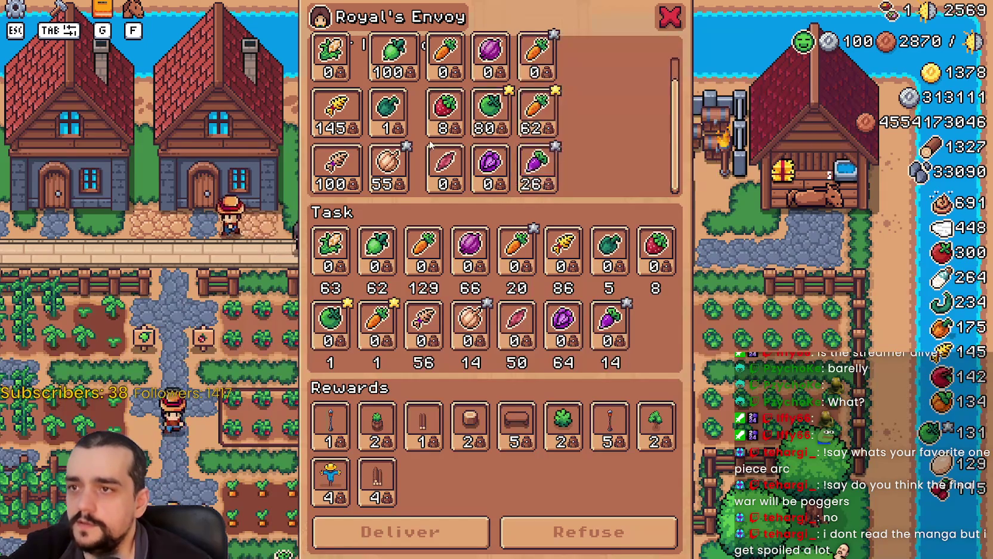
- Select the TopContainer grid to check its 5 columns, comparing it with the running game
key("alt+Tab")
left_click(237, 129)
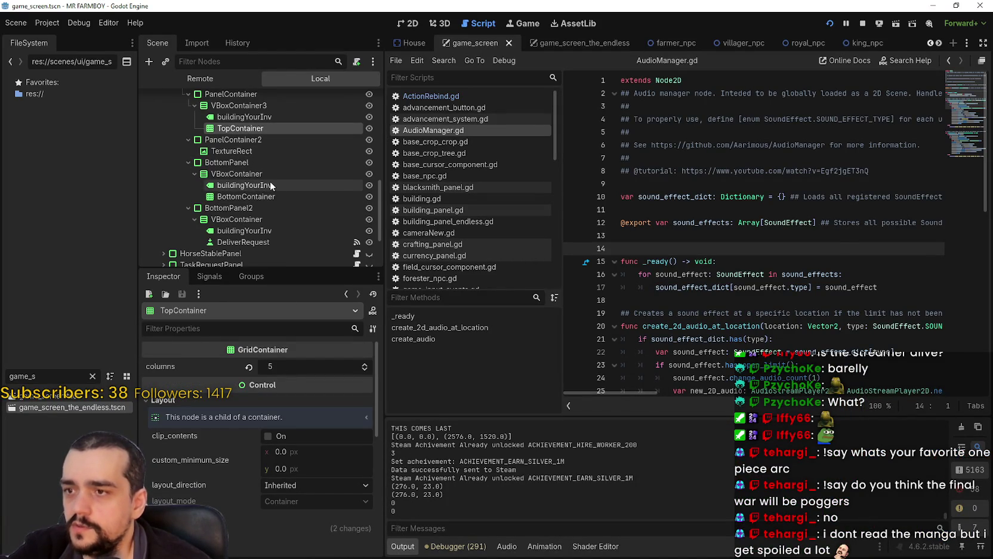
key("alt+Tab")
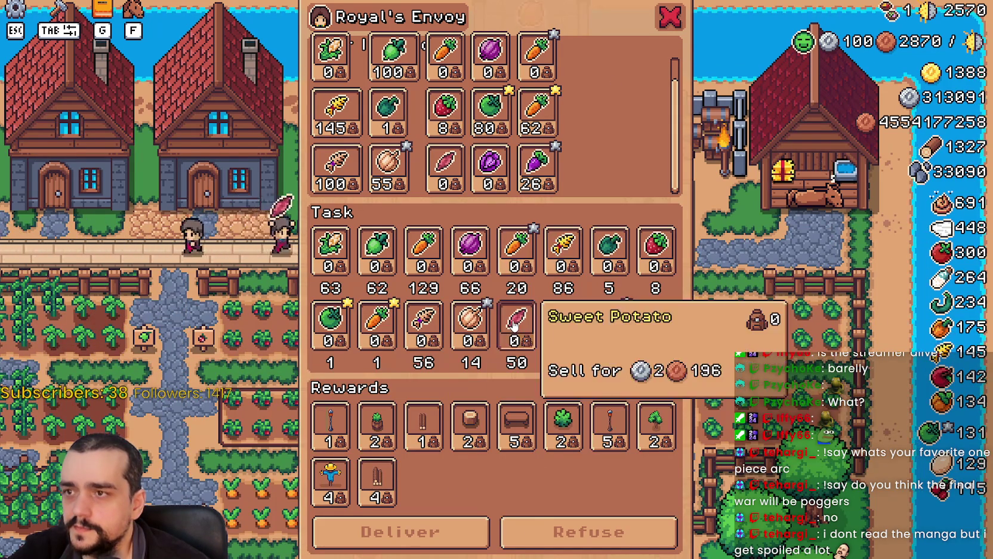
key("alt+Tab")
scroll(280, 196, "up", 3)
scroll(277, 214, "down", 3)
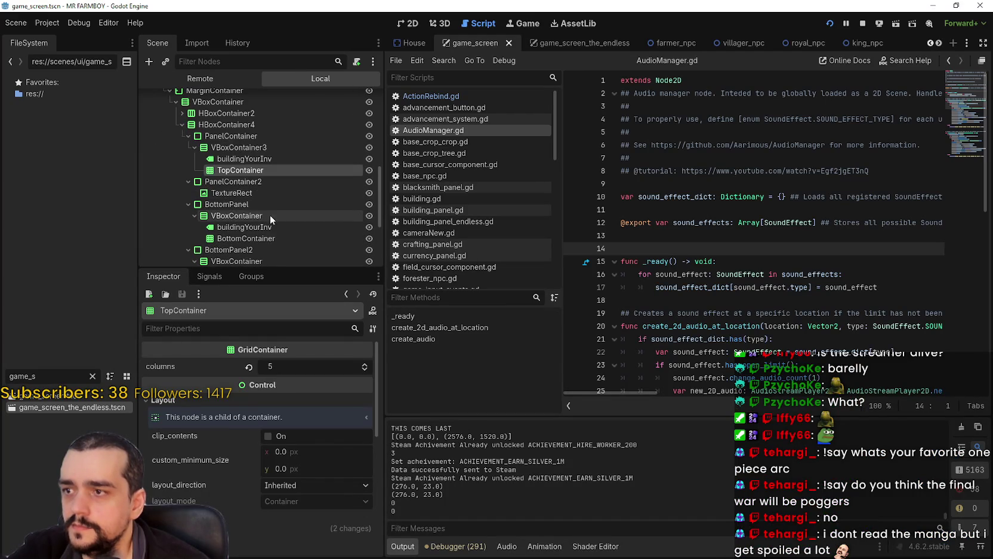
left_click(262, 230)
scroll(266, 218, "down", 2)
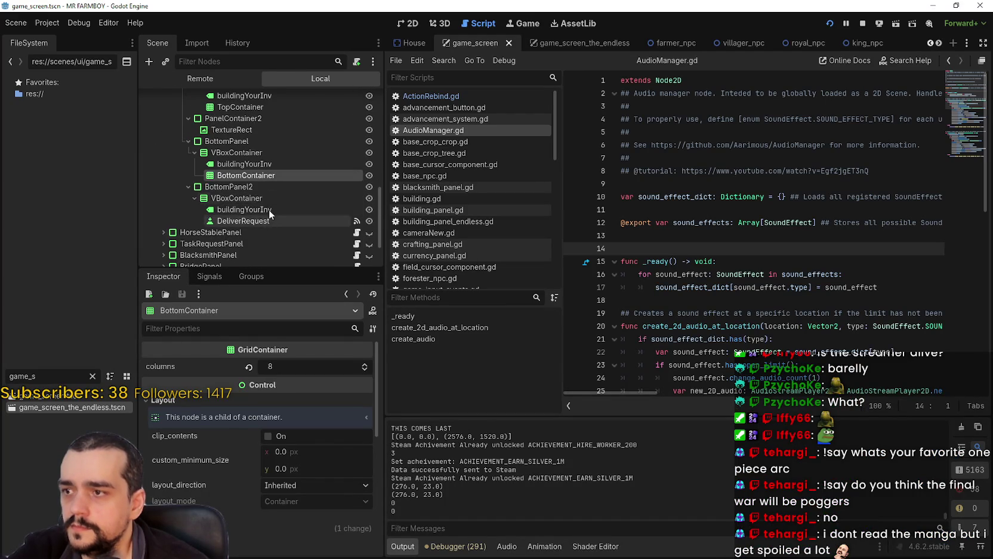
key("alt+Tab")
key("alt+Tab")
left_click(249, 162)
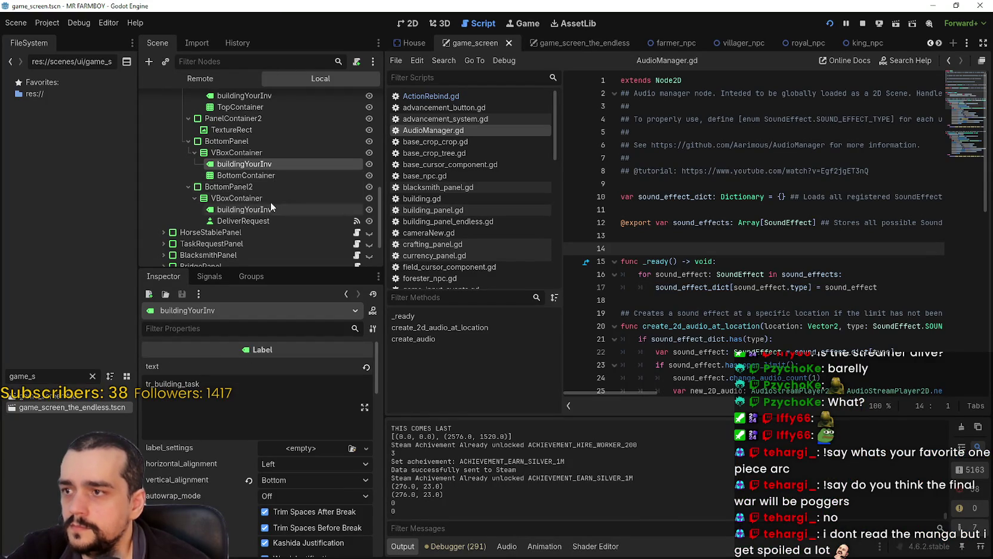
left_click(269, 174)
left_click(262, 164)
left_click(263, 174)
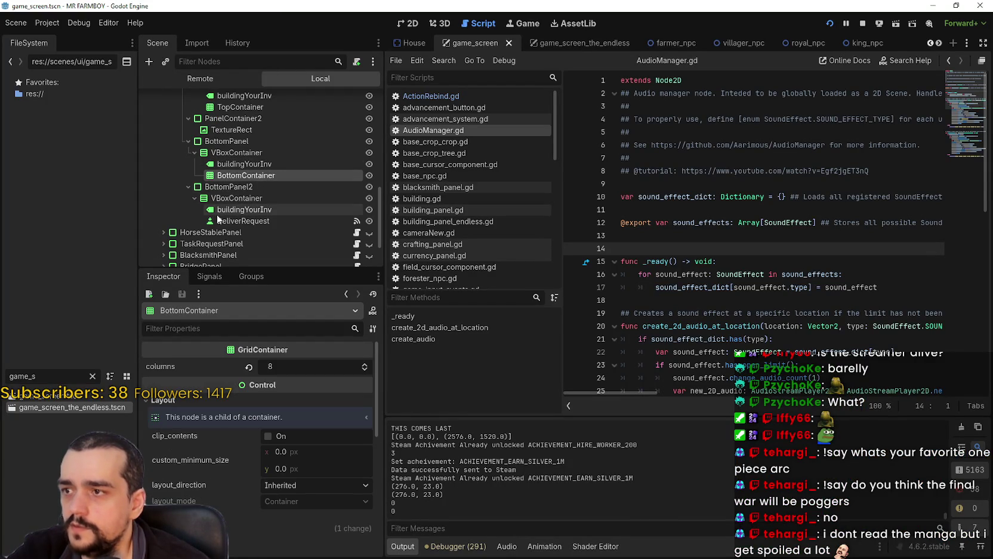
scroll(291, 200, "down", 1)
scroll(291, 200, "up", 2)
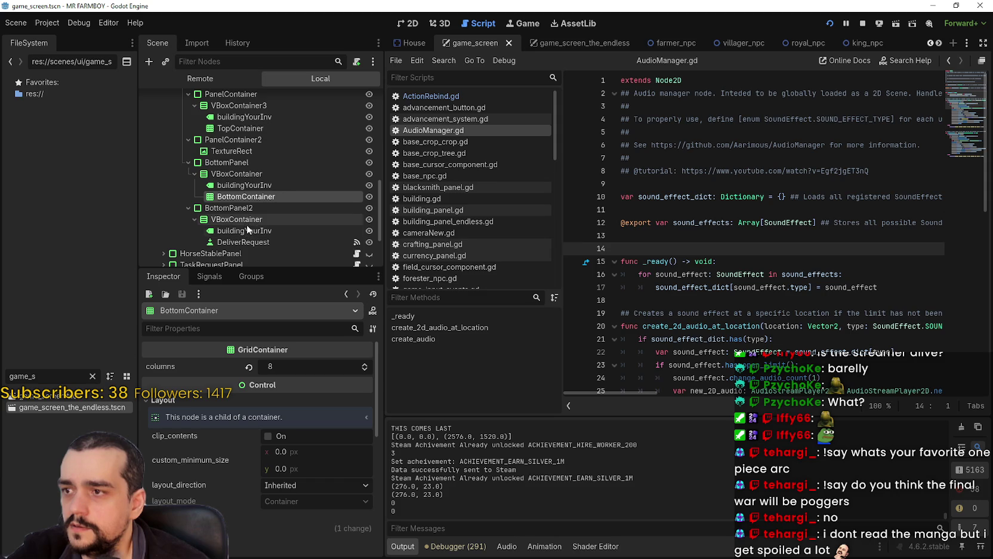
left_click(263, 235)
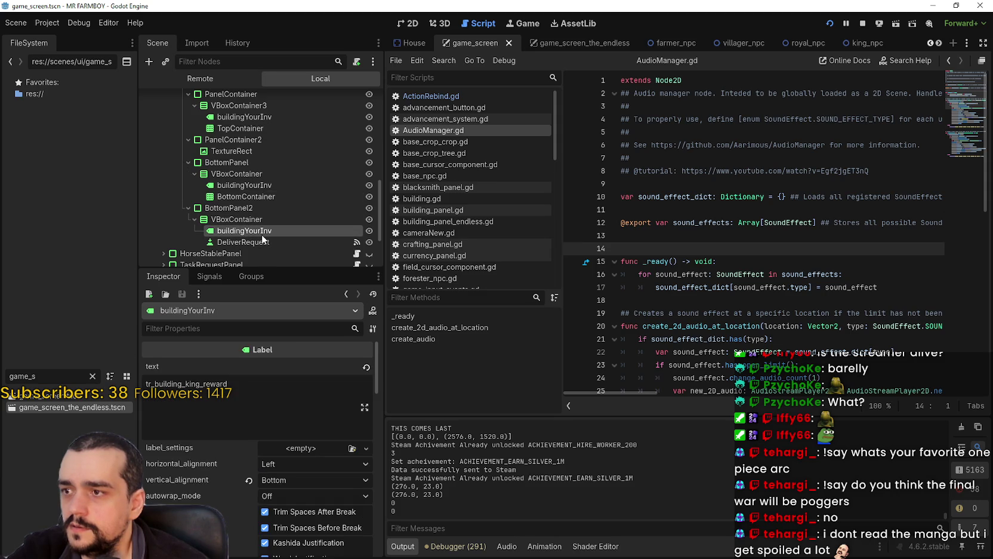
key("alt+Tab")
key("alt+Tab")
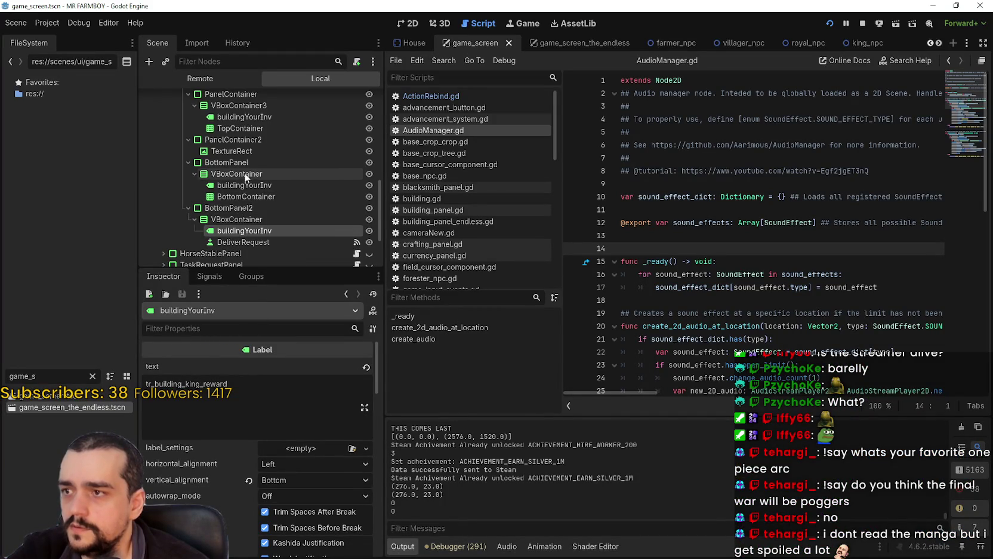
left_click(244, 151)
left_click(245, 127)
scroll(255, 203, "up", 2)
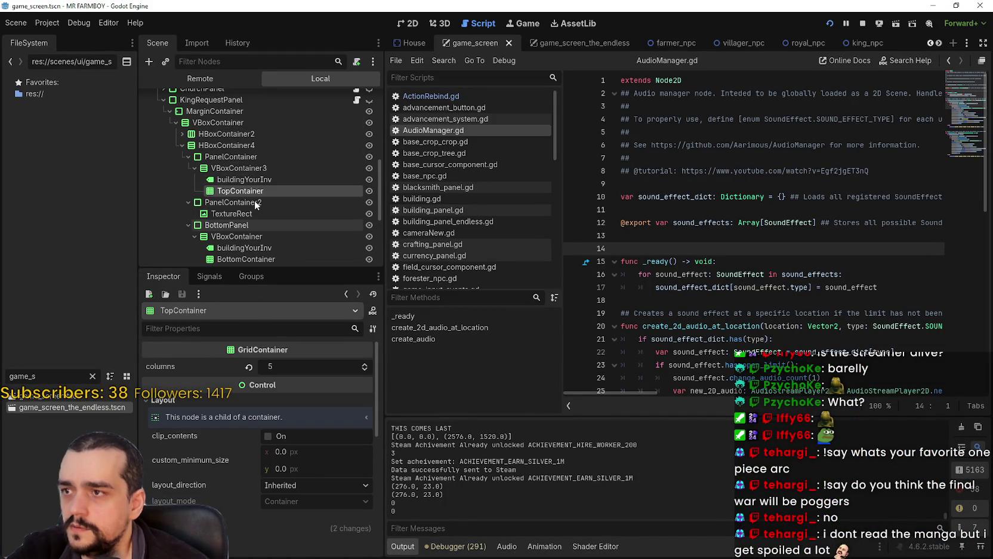
left_click(182, 133)
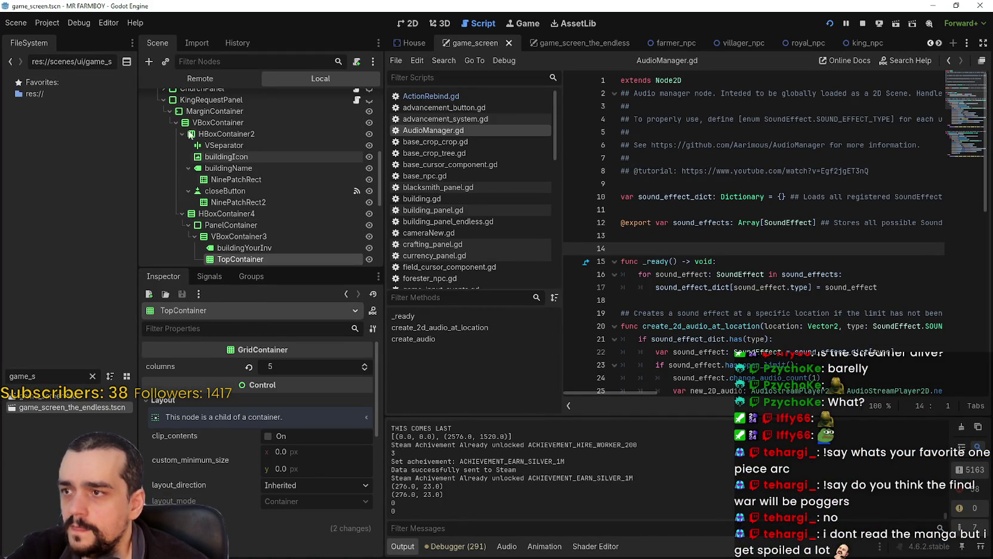
left_click(182, 134)
scroll(304, 192, "down", 1)
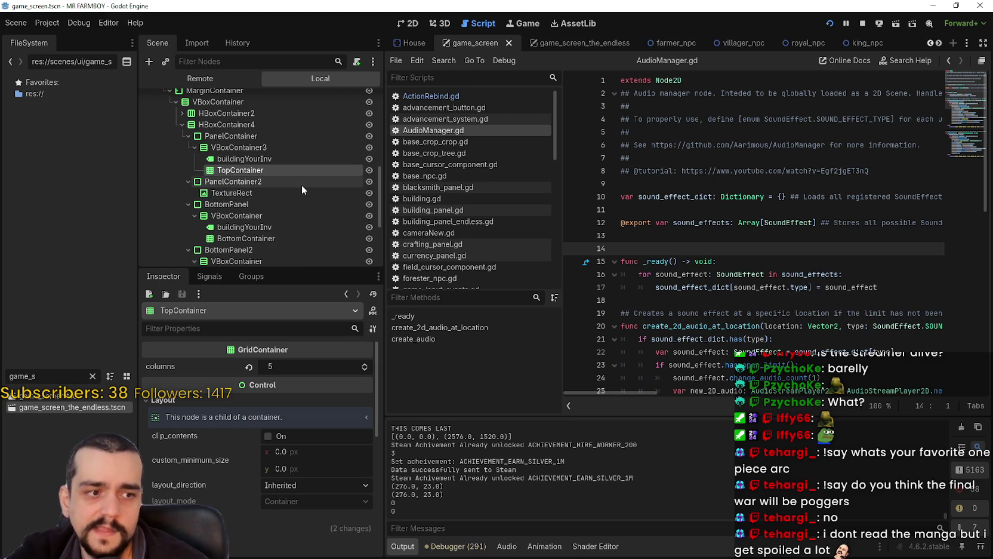
scroll(299, 179, "down", 2)
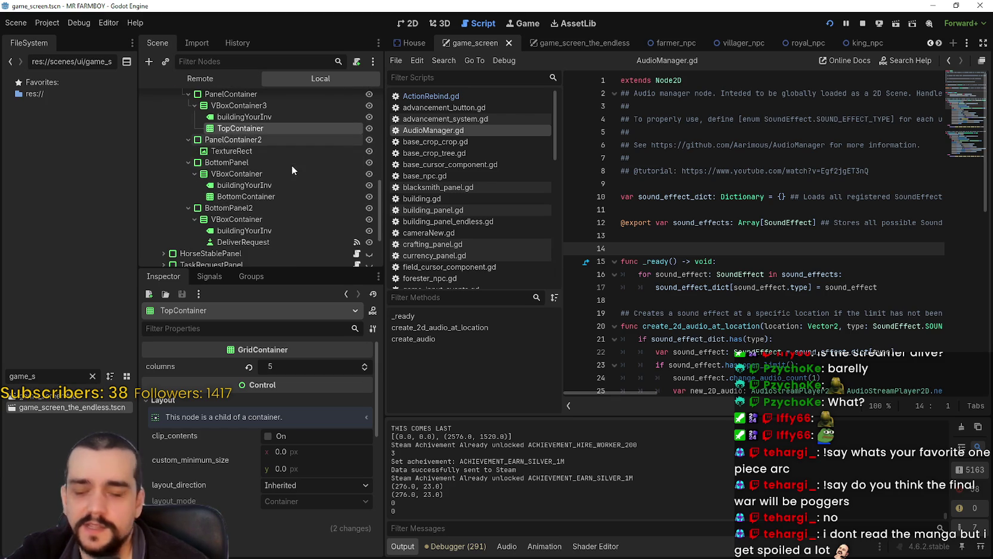
left_click(264, 153)
left_click(262, 174)
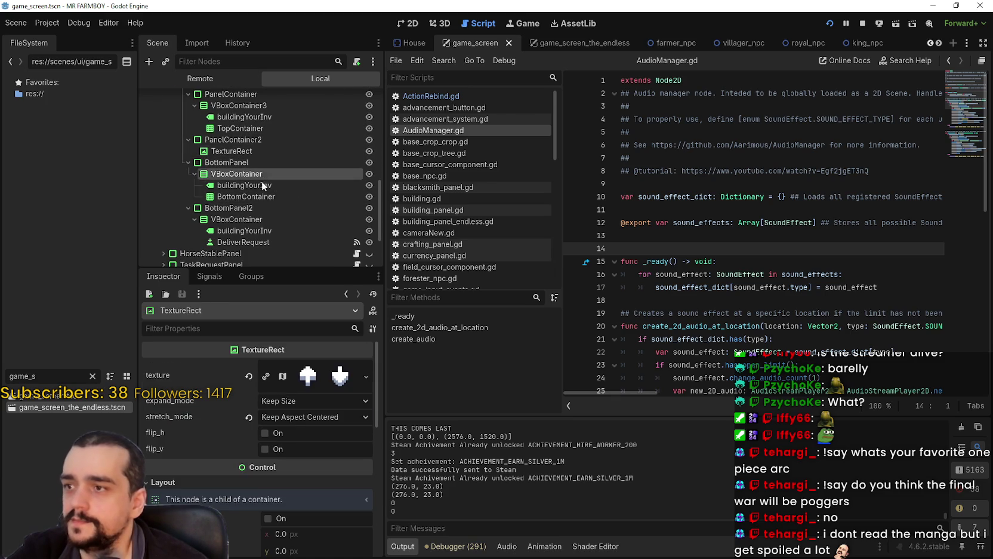
left_click(264, 196)
scroll(268, 209, "down", 2)
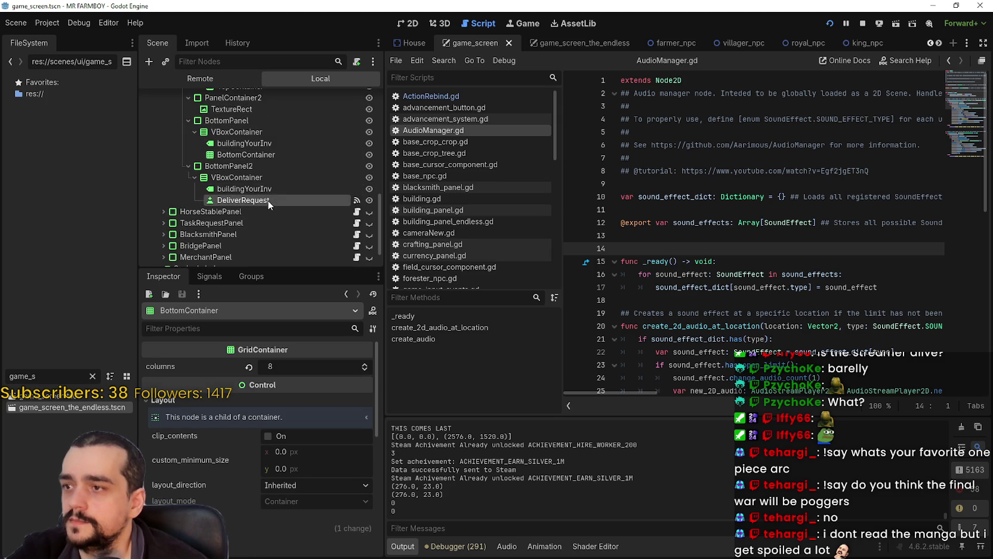
left_click(269, 188)
key("alt+Tab")
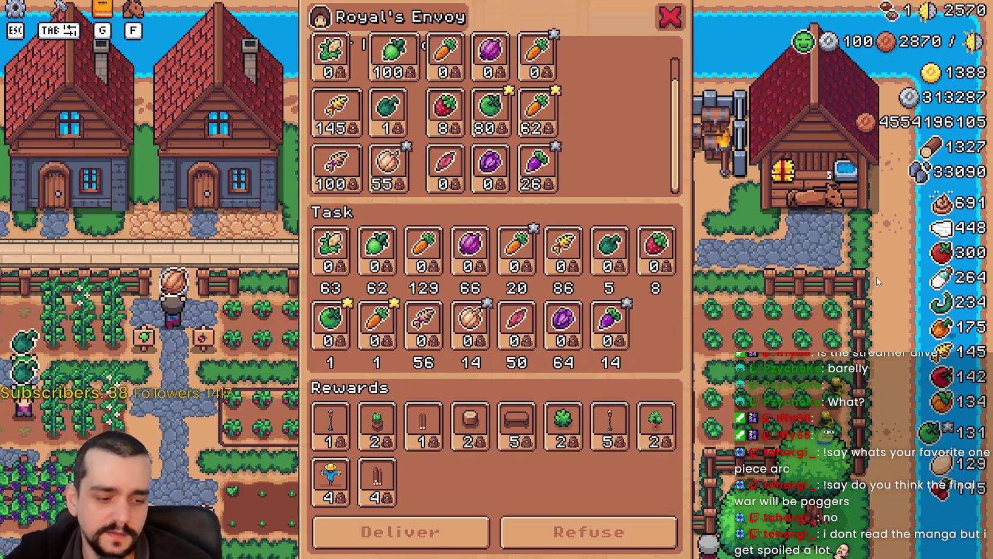
key("alt+Tab")
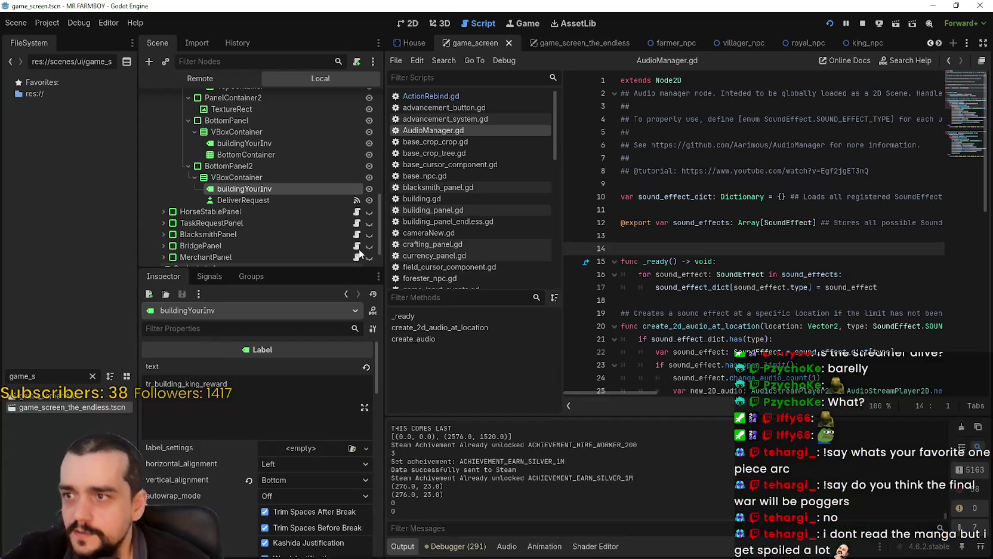
key("Up")
key("Up")
key("Up")
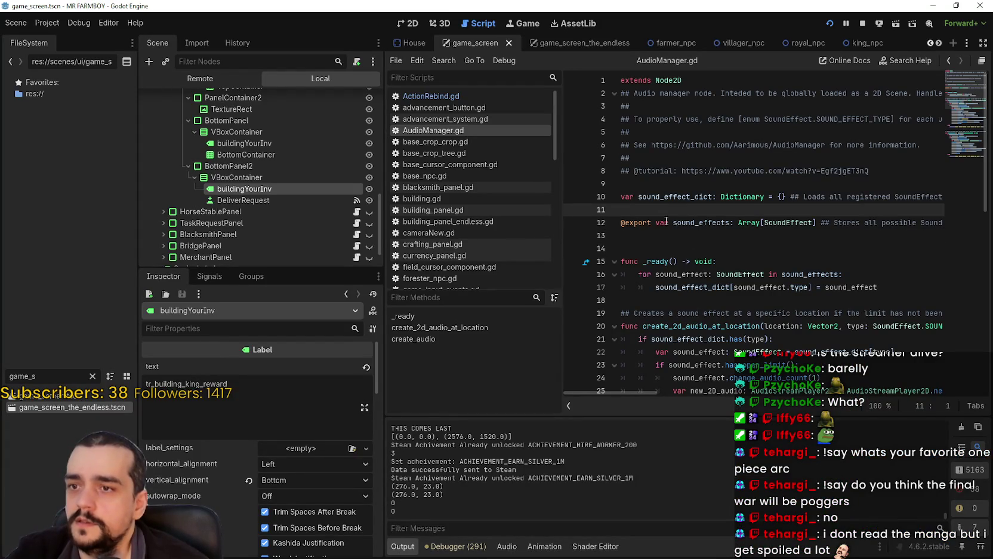
key("Up")
key("Up")
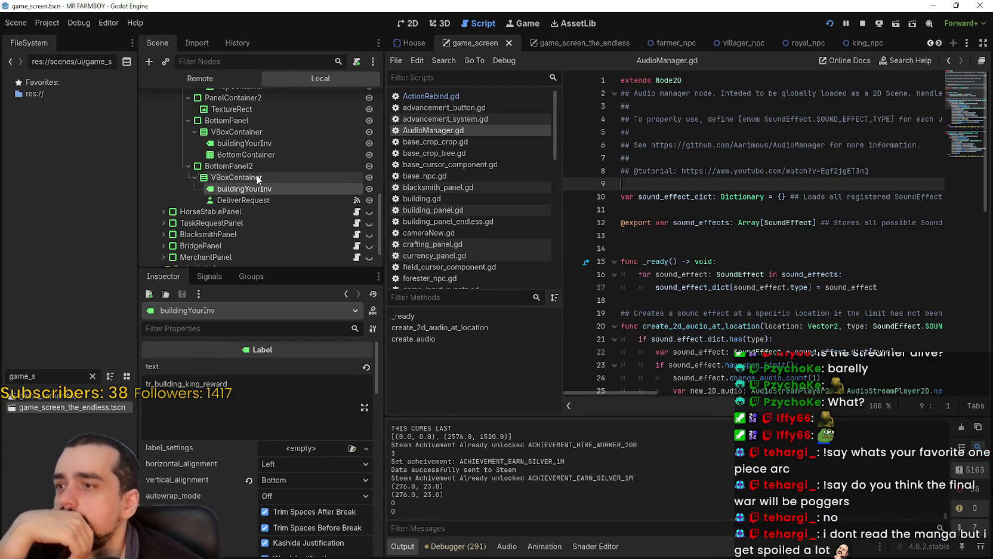
left_click_drag(262, 201, 261, 188)
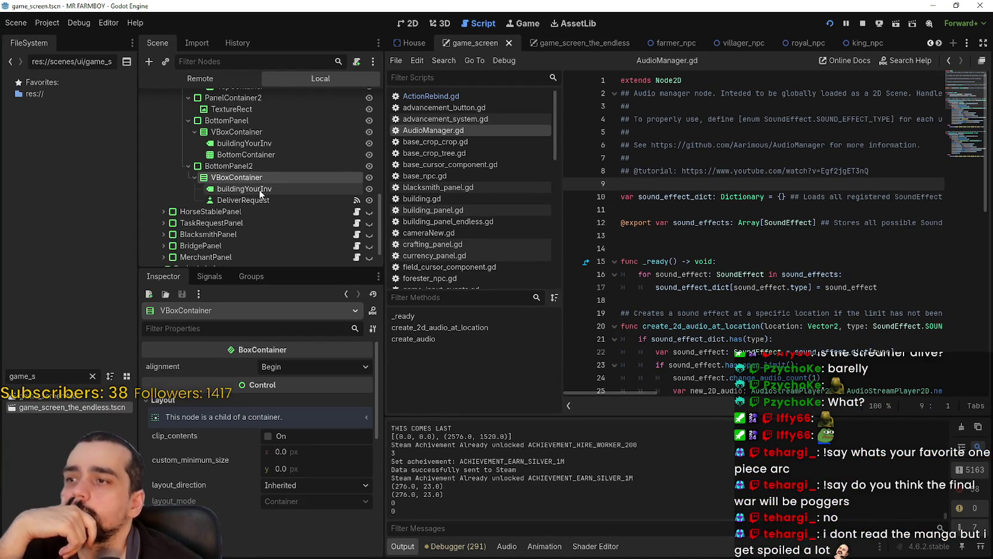
left_click(259, 188)
left_click(253, 146)
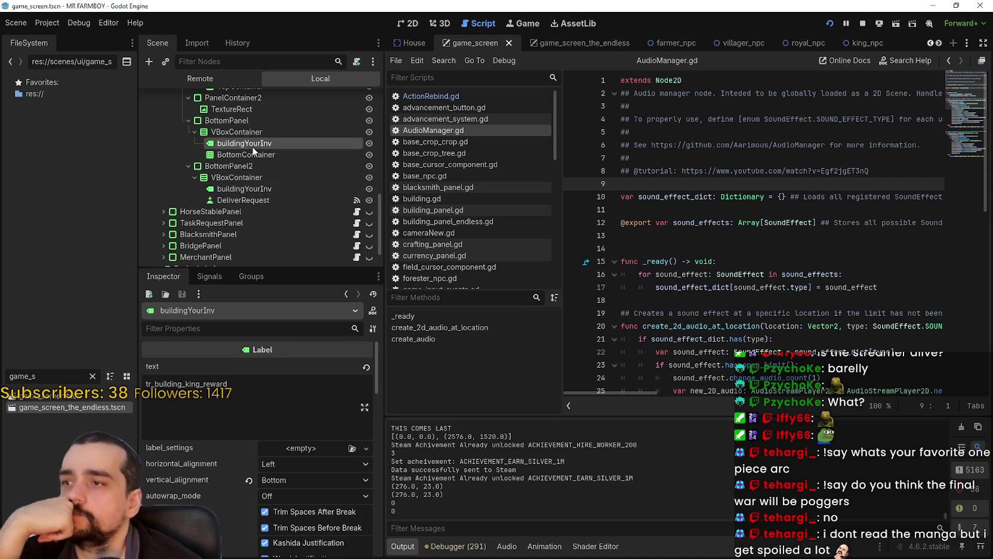
left_click(242, 109)
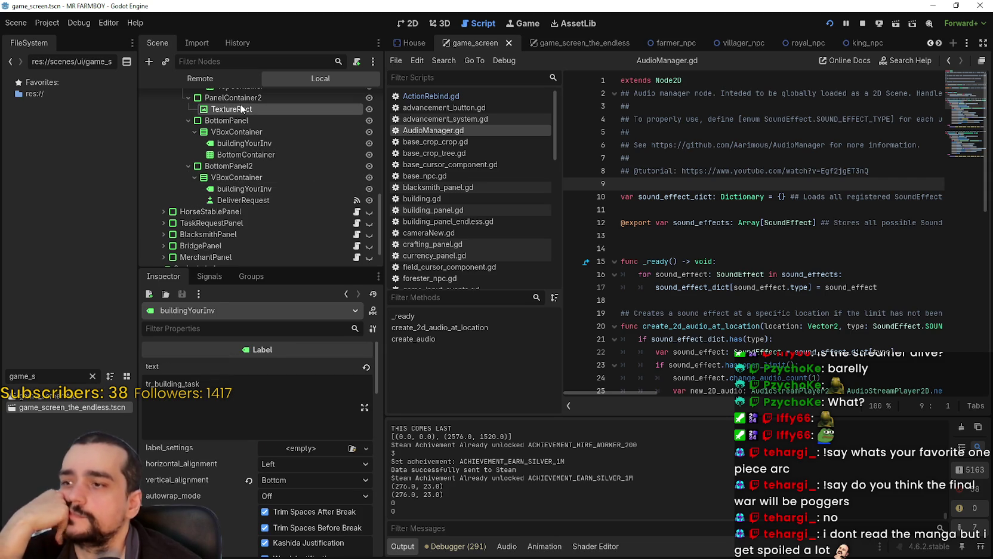
scroll(268, 182, "up", 2)
left_click(265, 139)
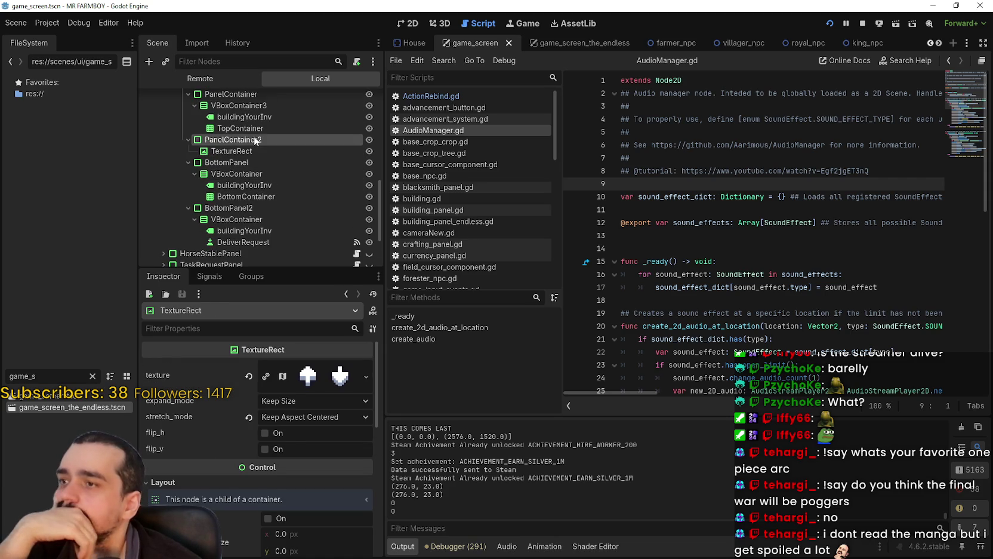
left_click(267, 165)
left_click(272, 174)
left_click(270, 184)
left_click(261, 172)
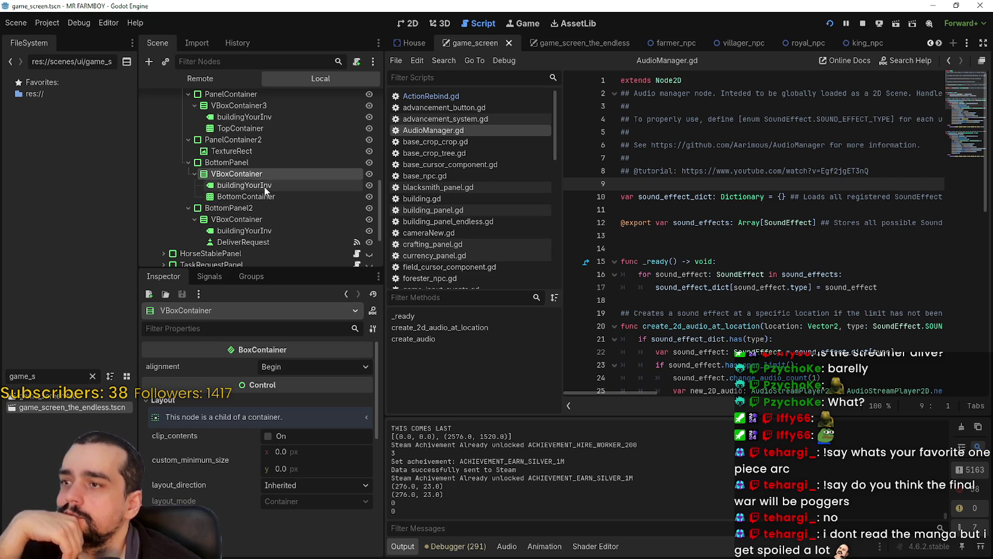
left_click(263, 185)
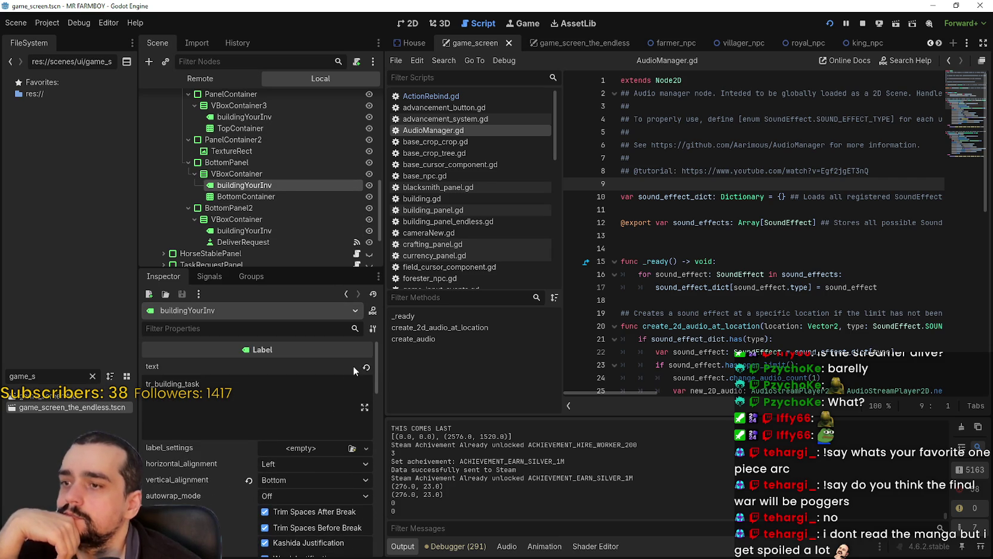
left_click_drag(321, 269, 323, 273)
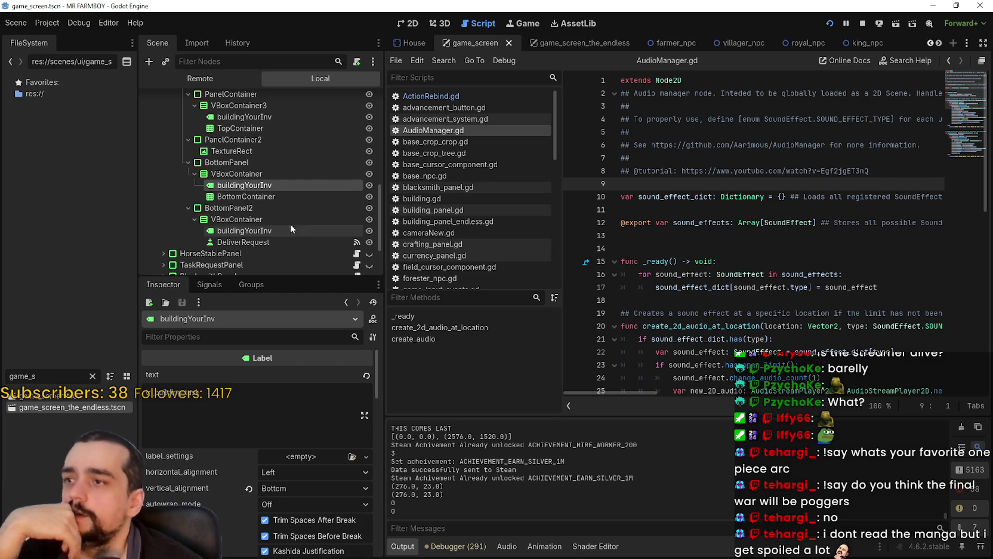
left_click(266, 196)
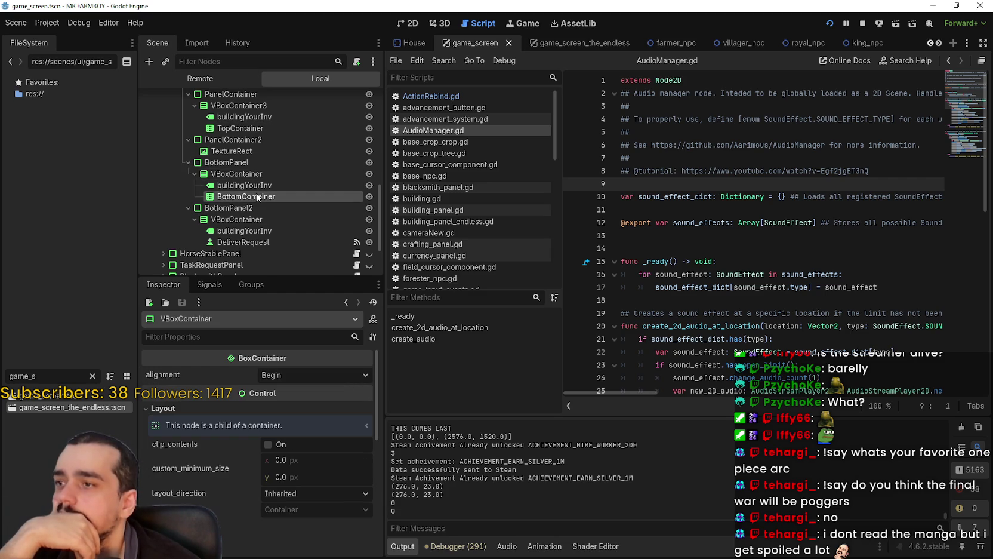
left_click(269, 186)
left_click(248, 219)
left_click(250, 230)
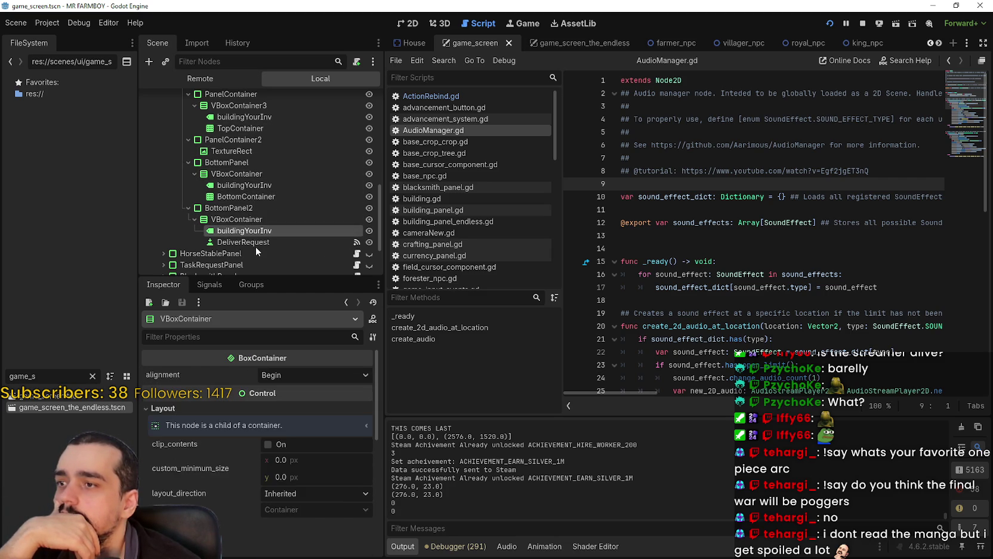
left_click(256, 245)
left_click(257, 232)
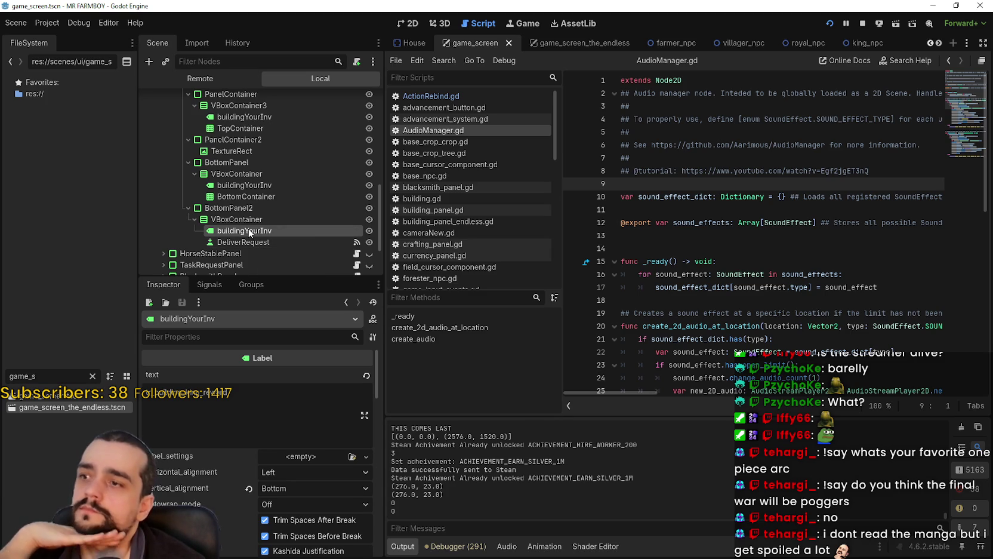
left_click(253, 197)
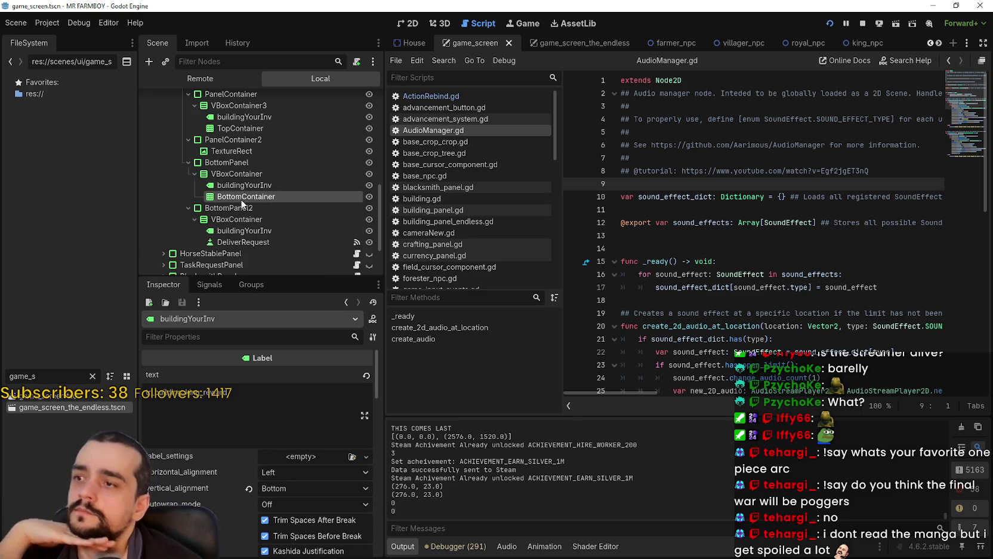
left_click(246, 231)
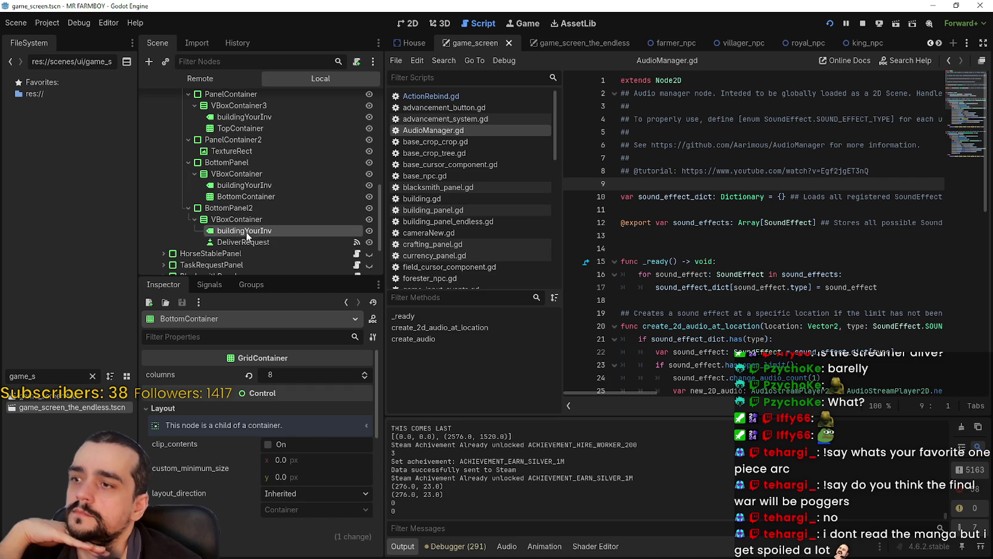
left_click(246, 241)
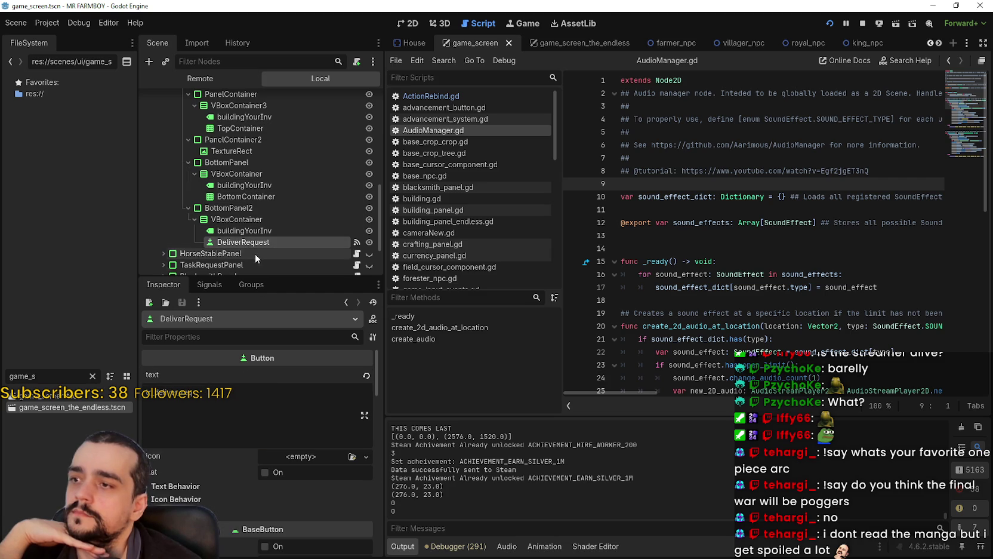
left_click(256, 207)
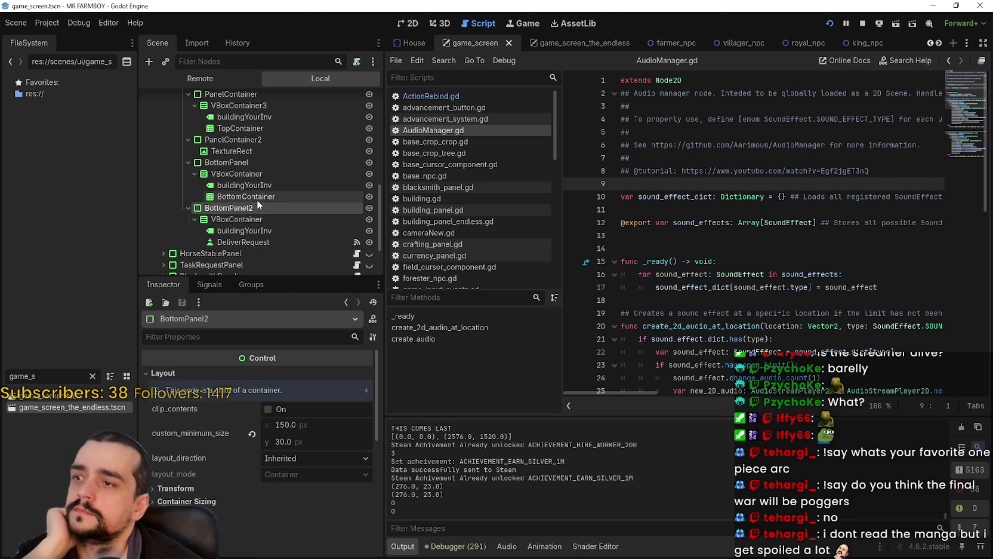
left_click(257, 199)
left_click(264, 185)
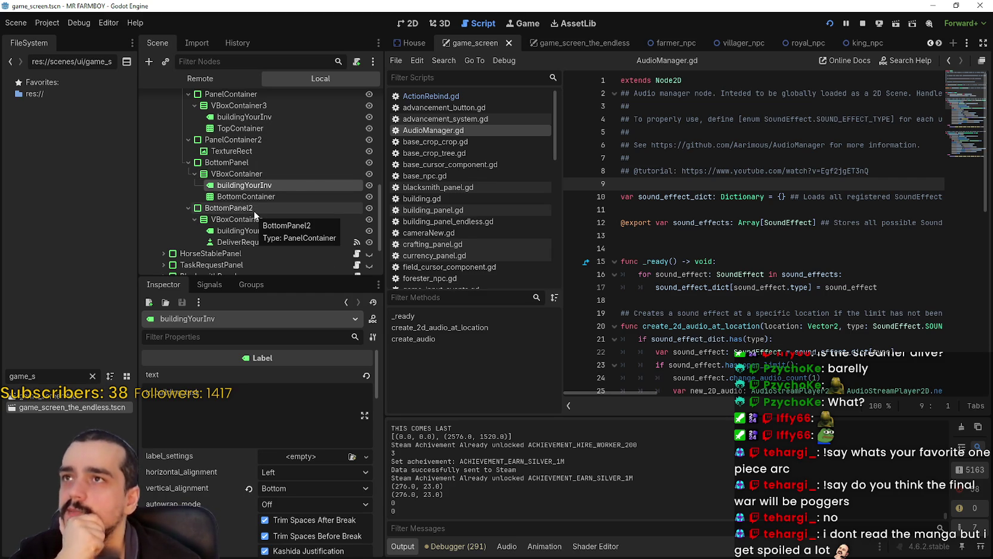
scroll(300, 229, "up", 2)
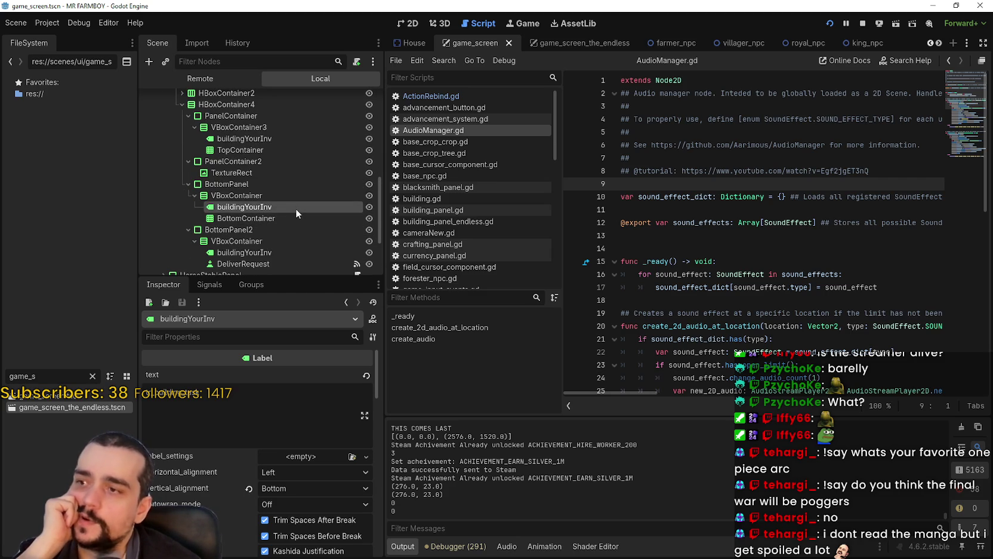
left_click(266, 149)
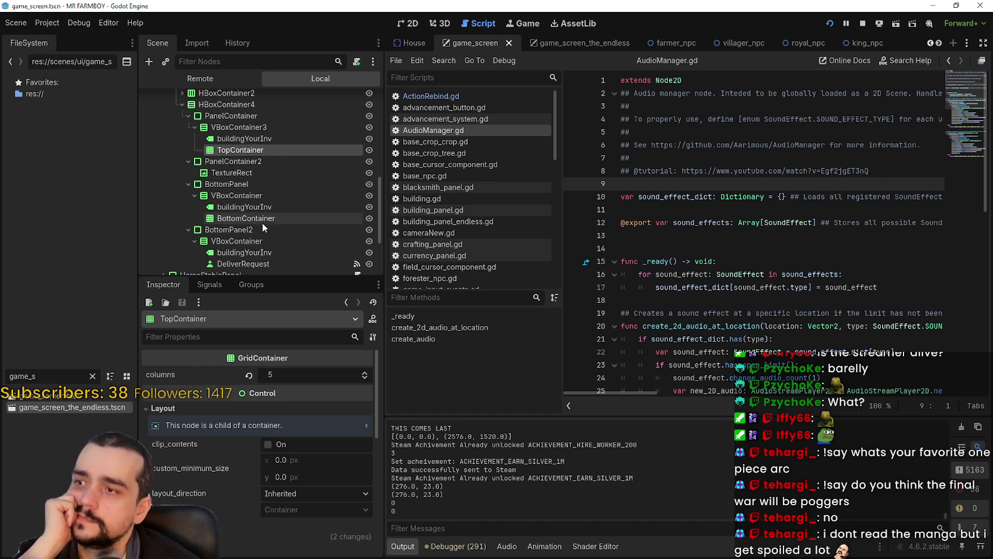
left_click(236, 207)
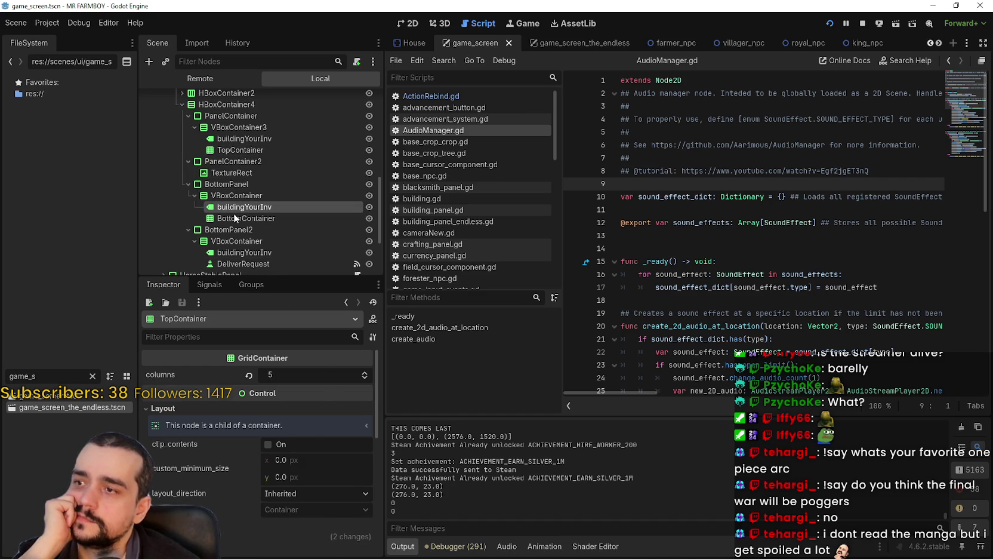
left_click(242, 219)
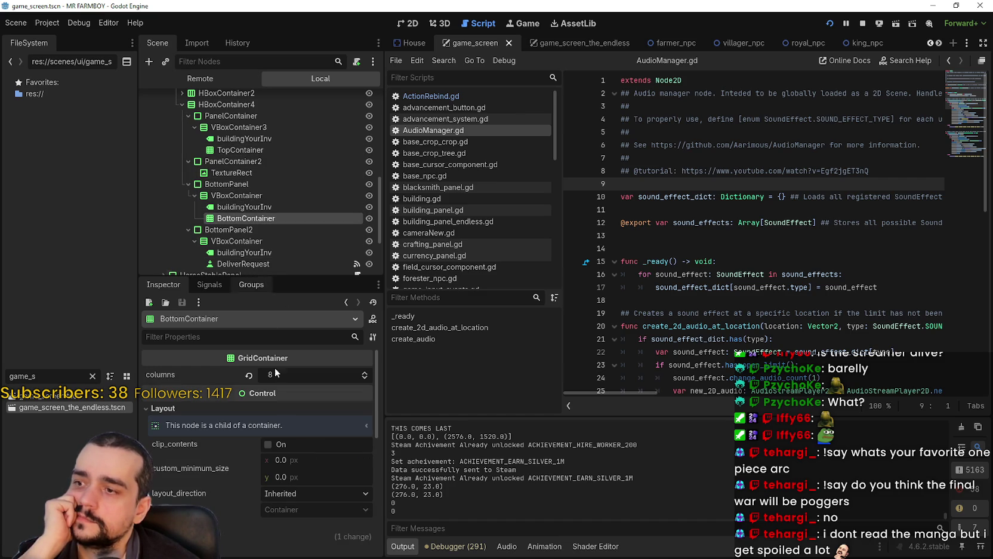
left_click(245, 263)
scroll(251, 264, "down", 2)
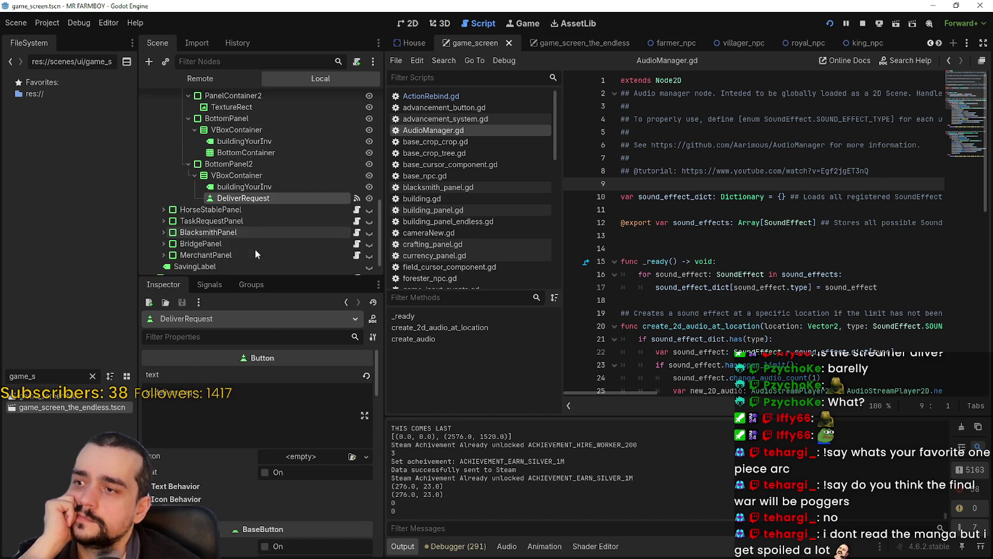
left_click(254, 188)
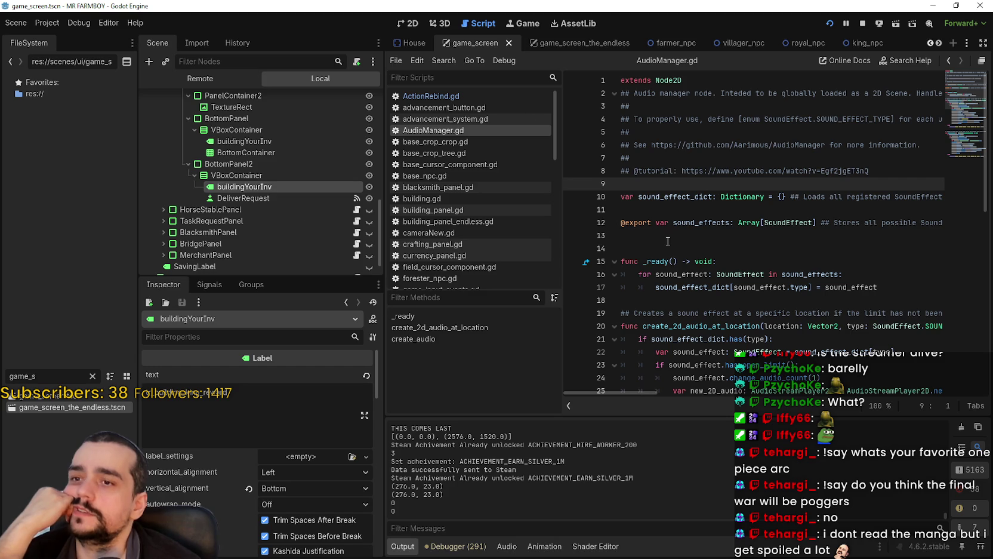
left_click(615, 223)
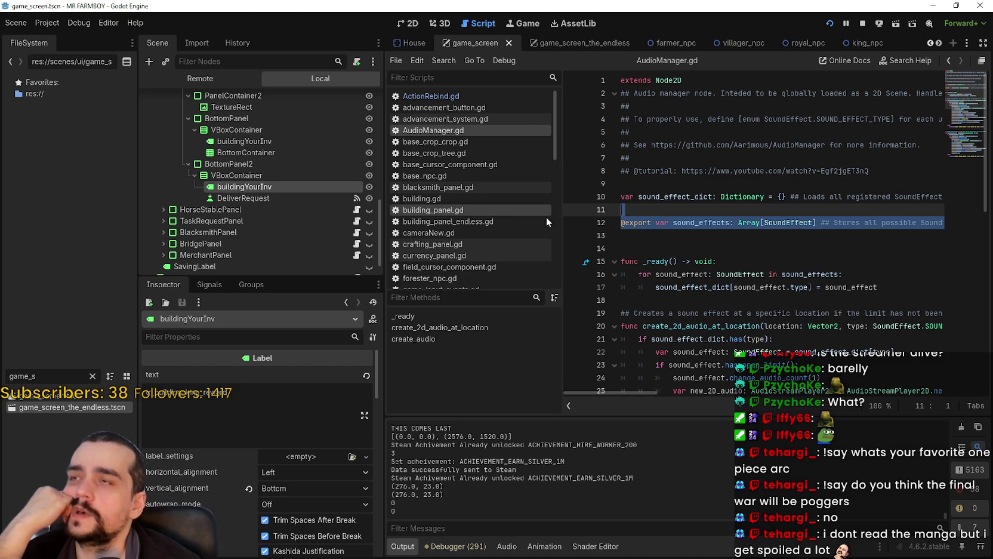
left_click(600, 220)
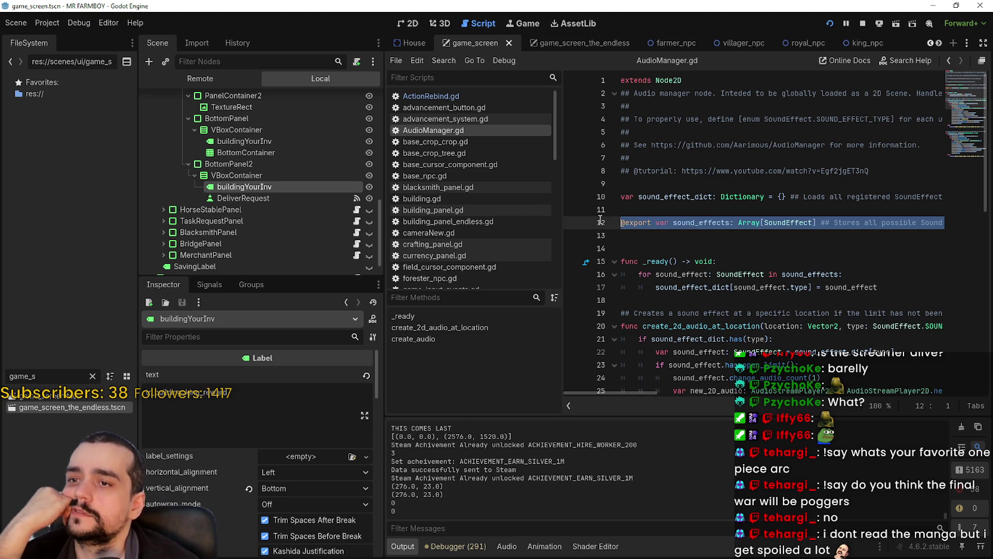
left_click(621, 235)
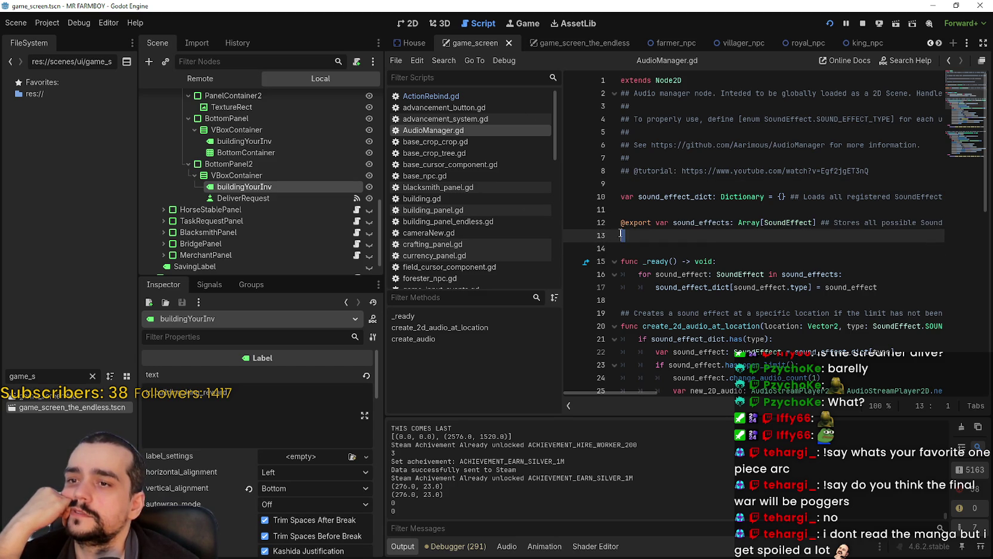
mouse_move(621, 235)
left_mouse_down()
mouse_move(621, 184)
mouse_move(642, 262)
mouse_move(627, 204)
left_mouse_up()
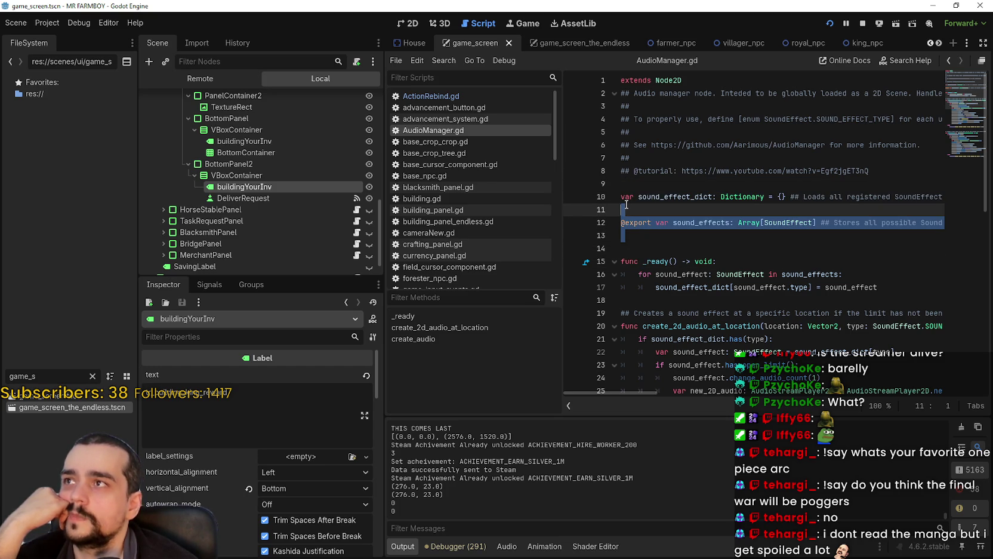
mouse_move(646, 252)
left_mouse_down()
mouse_move(618, 194)
mouse_move(620, 160)
mouse_move(663, 84)
mouse_move(701, 83)
left_mouse_up()
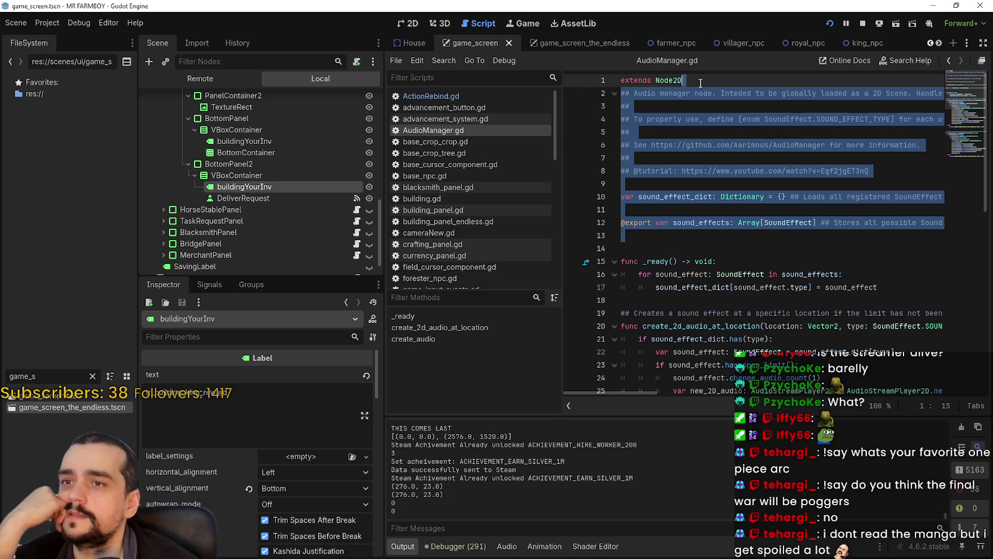
mouse_move(719, 254)
left_mouse_down()
mouse_move(710, 144)
mouse_move(690, 77)
mouse_move(675, 275)
mouse_move(653, 87)
mouse_move(694, 77)
left_mouse_up()
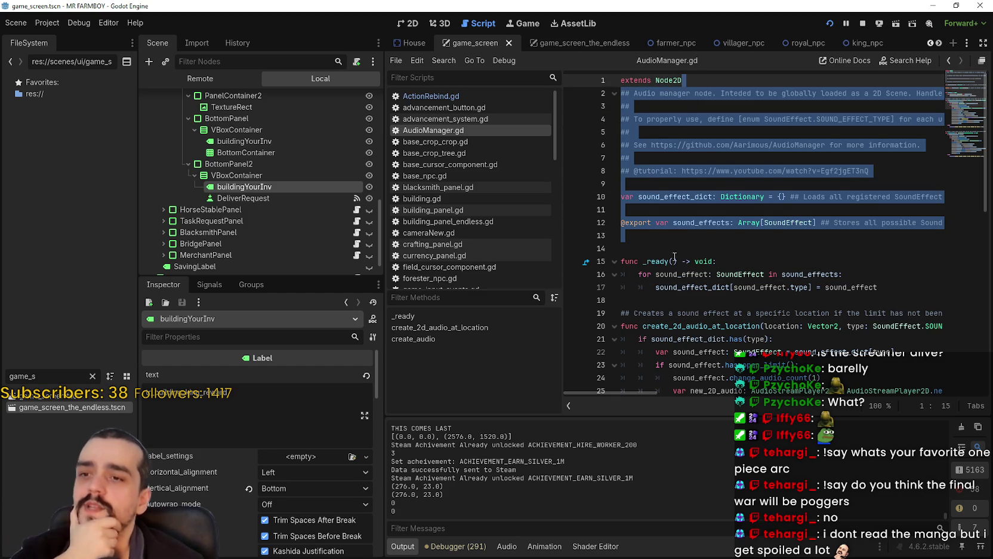
left_click(655, 238)
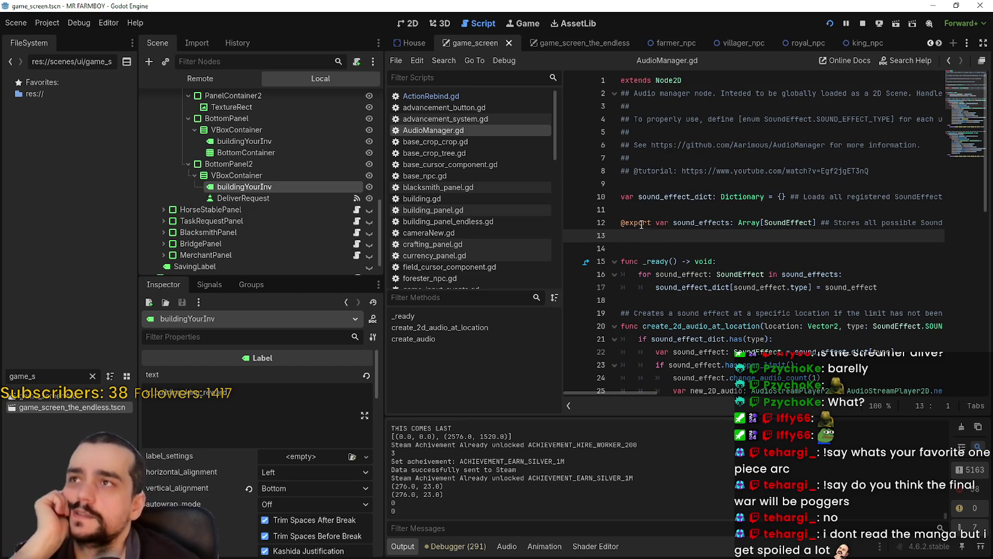
mouse_move(642, 220)
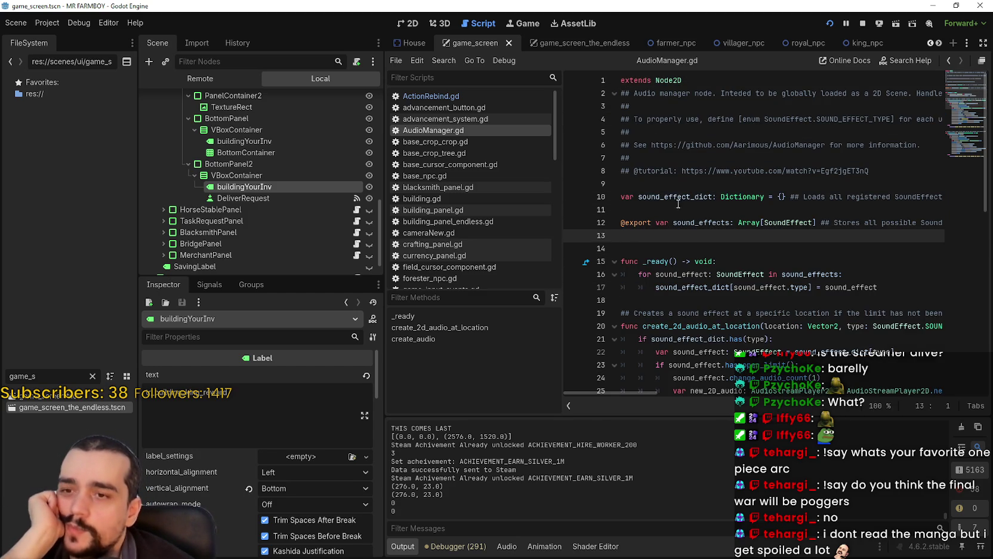
key("shift+Up")
key("shift+Up")
key("shift+Up")
key("shift+End")
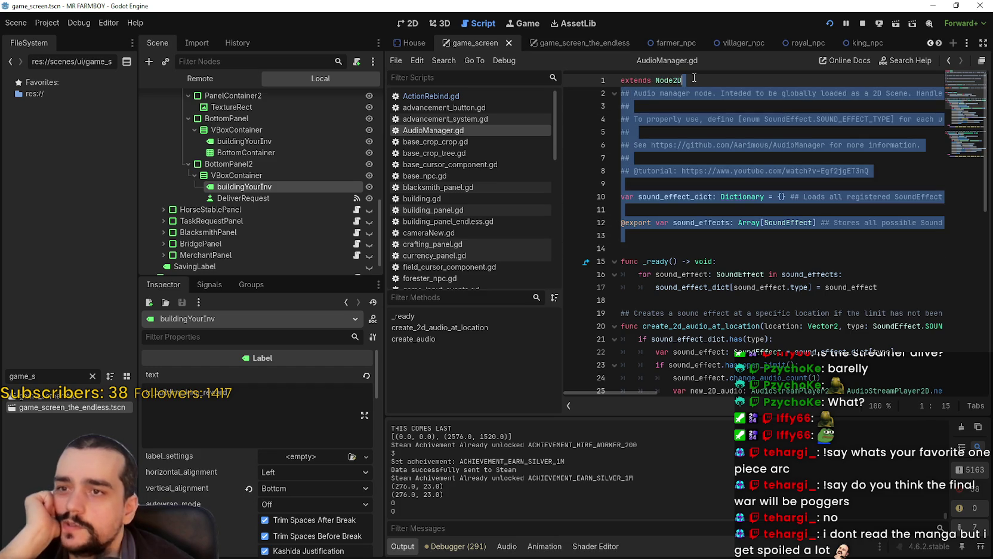
left_click(664, 247)
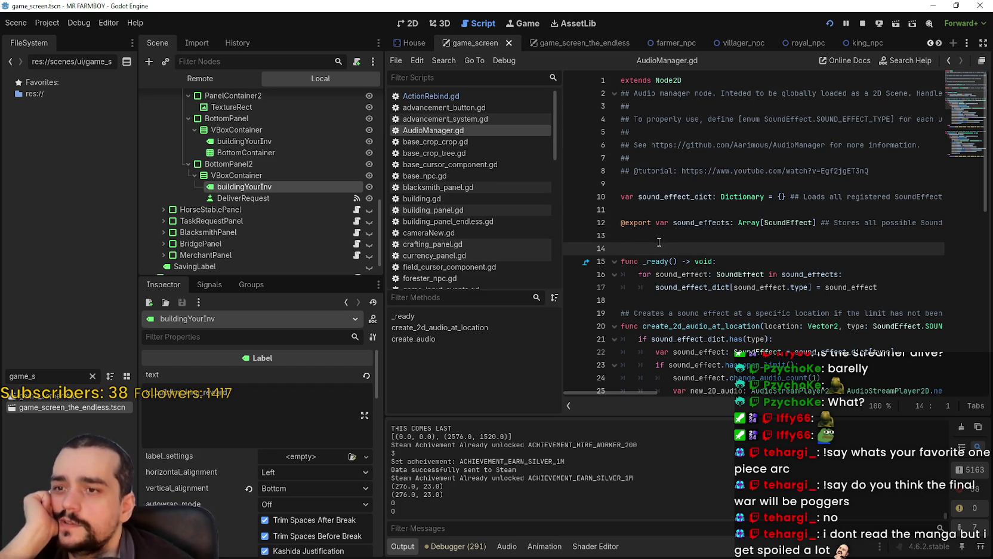
left_click(652, 235)
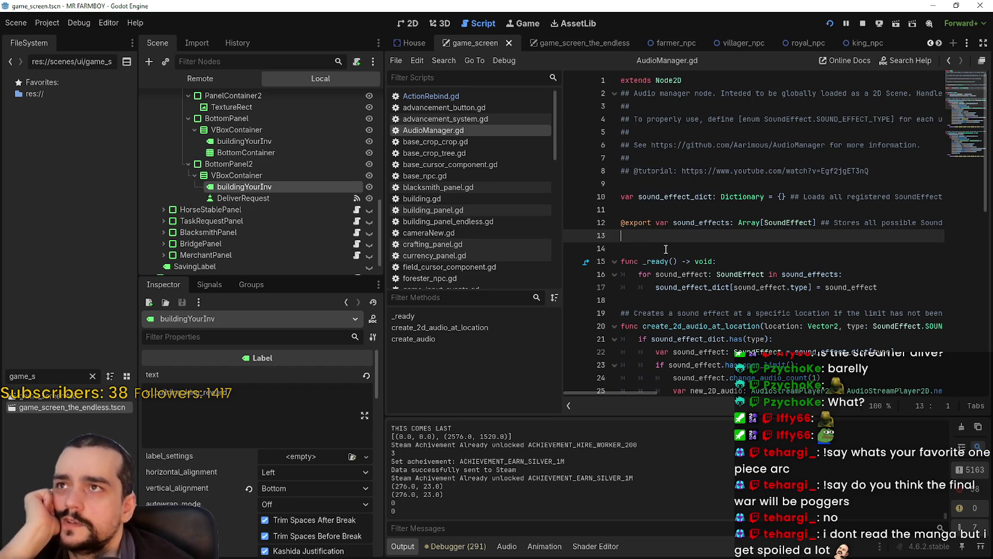
mouse_move(645, 239)
left_mouse_down()
mouse_move(639, 206)
mouse_move(699, 74)
left_mouse_up()
mouse_move(686, 245)
left_mouse_down()
mouse_move(679, 217)
mouse_move(708, 81)
left_mouse_up()
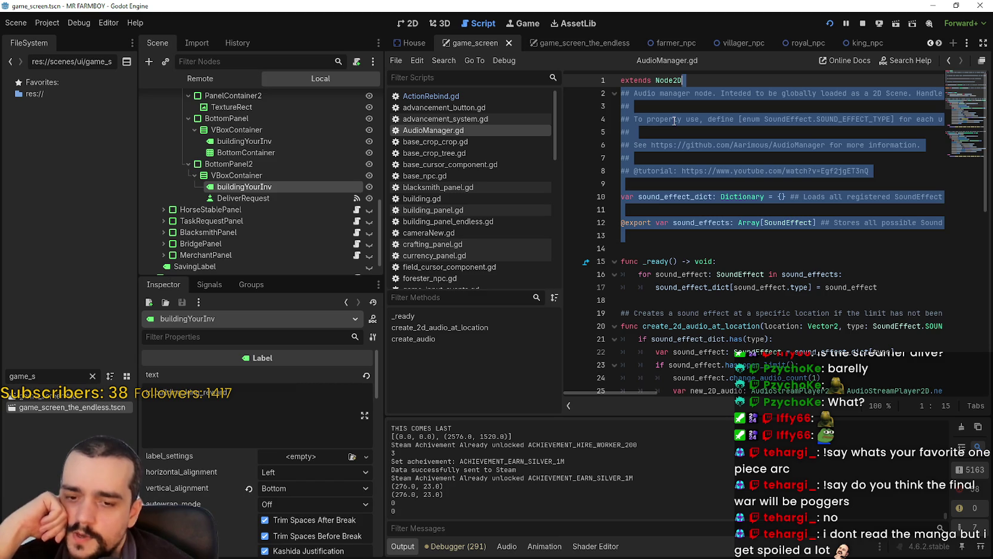
left_click(638, 237)
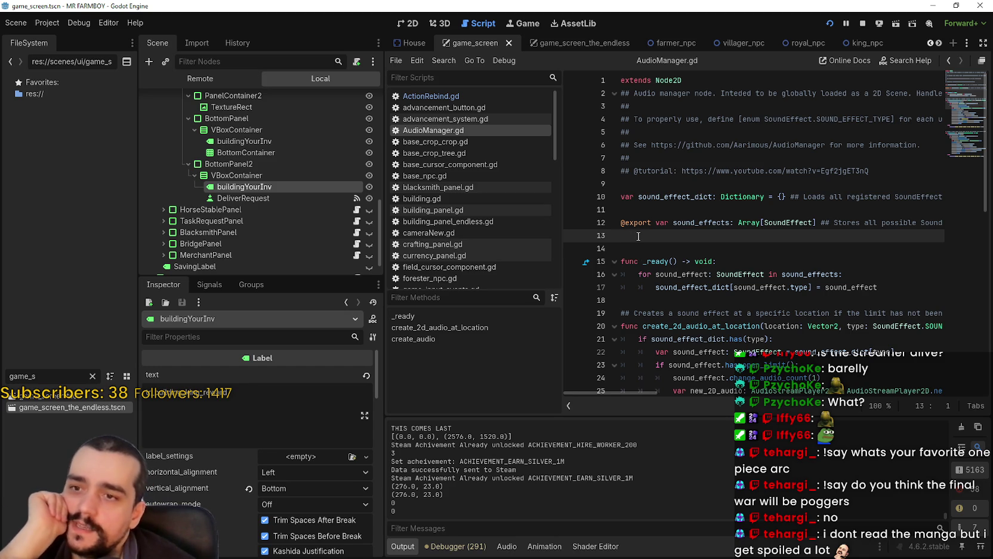
mouse_move(638, 236)
left_mouse_down()
mouse_move(677, 81)
mouse_move(695, 81)
left_mouse_up()
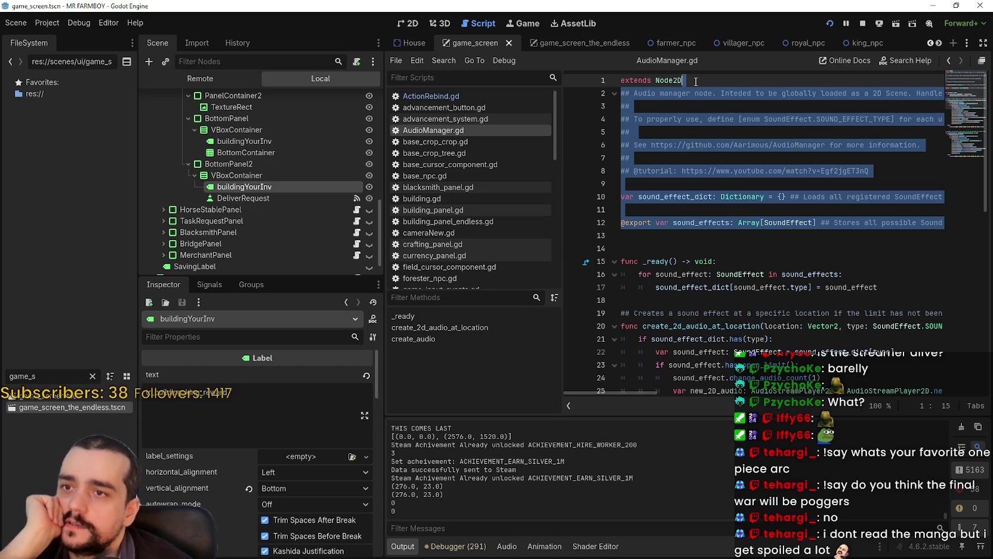
mouse_move(664, 245)
left_mouse_down()
mouse_move(648, 212)
mouse_move(698, 83)
left_mouse_up()
mouse_move(667, 246)
left_mouse_down()
mouse_move(659, 248)
mouse_move(689, 81)
left_mouse_up()
mouse_move(657, 250)
left_mouse_down()
mouse_move(651, 218)
mouse_move(702, 83)
left_mouse_up()
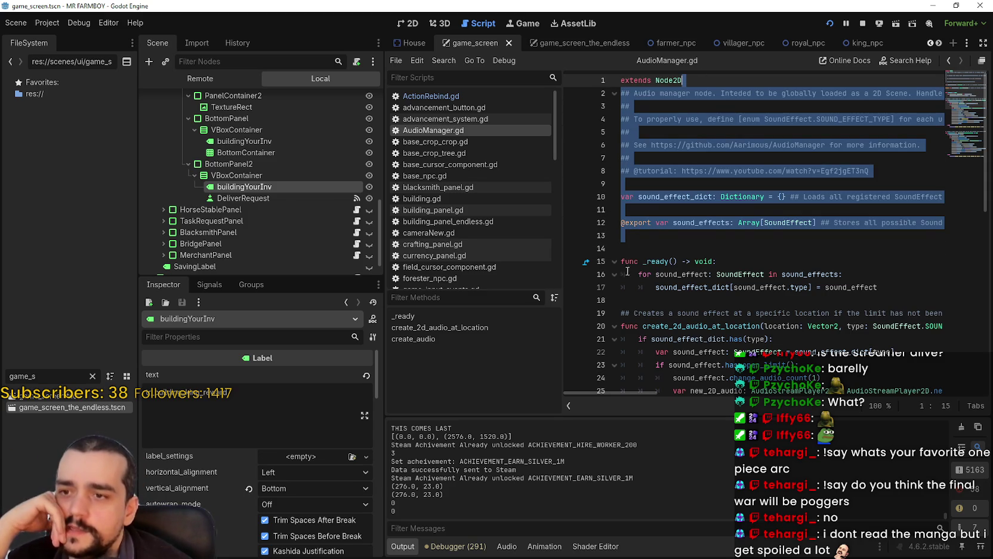
mouse_move(735, 261)
left_mouse_down()
mouse_move(686, 150)
mouse_move(685, 81)
left_mouse_up()
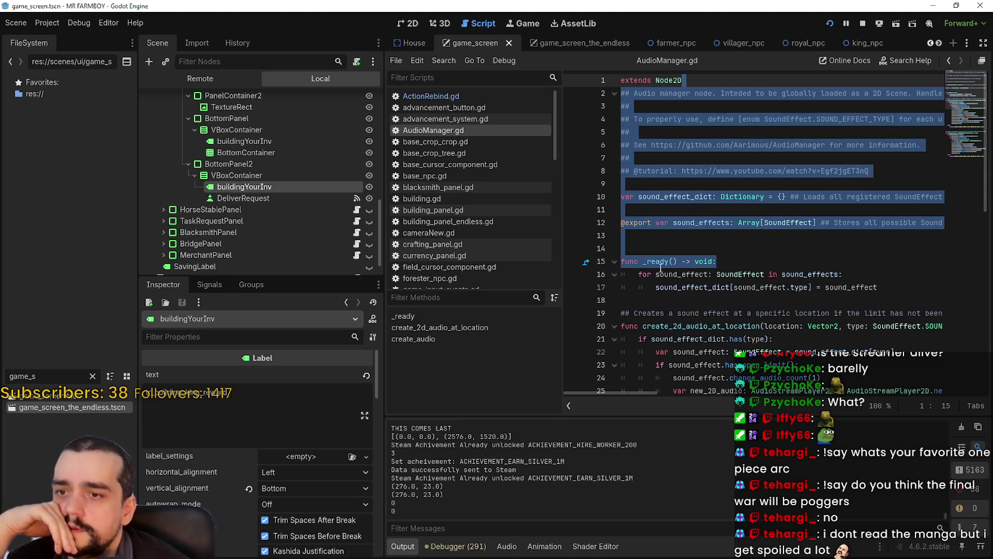
mouse_move(663, 247)
left_mouse_down()
mouse_move(659, 170)
mouse_move(675, 79)
mouse_move(696, 79)
left_mouse_up()
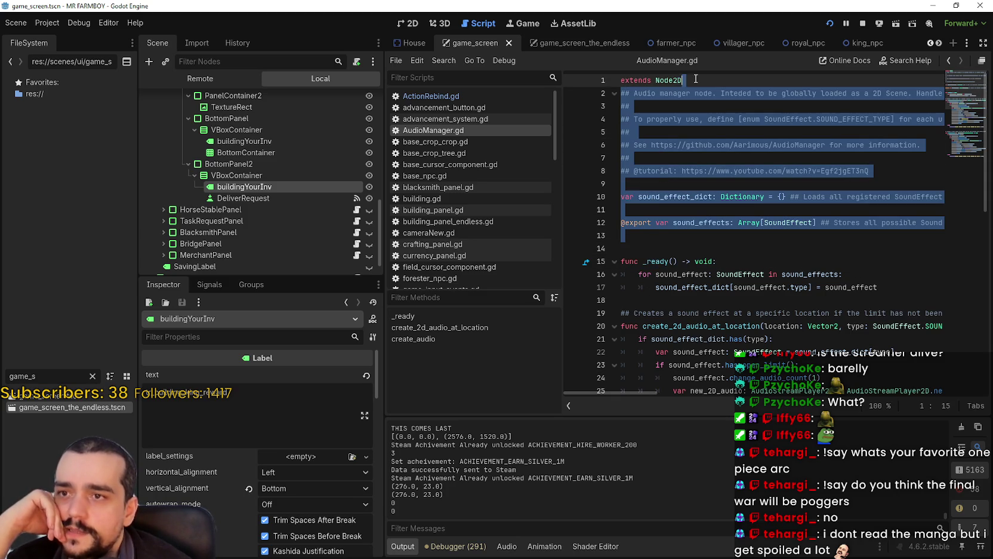
left_click(761, 273)
left_click_drag(759, 265, 722, 77)
mouse_move(714, 110)
left_mouse_down()
mouse_move(711, 273)
mouse_move(715, 60)
mouse_move(693, 245)
mouse_move(684, 69)
mouse_move(686, 173)
mouse_move(630, 107)
left_mouse_up()
left_click_drag(709, 79, 704, 82)
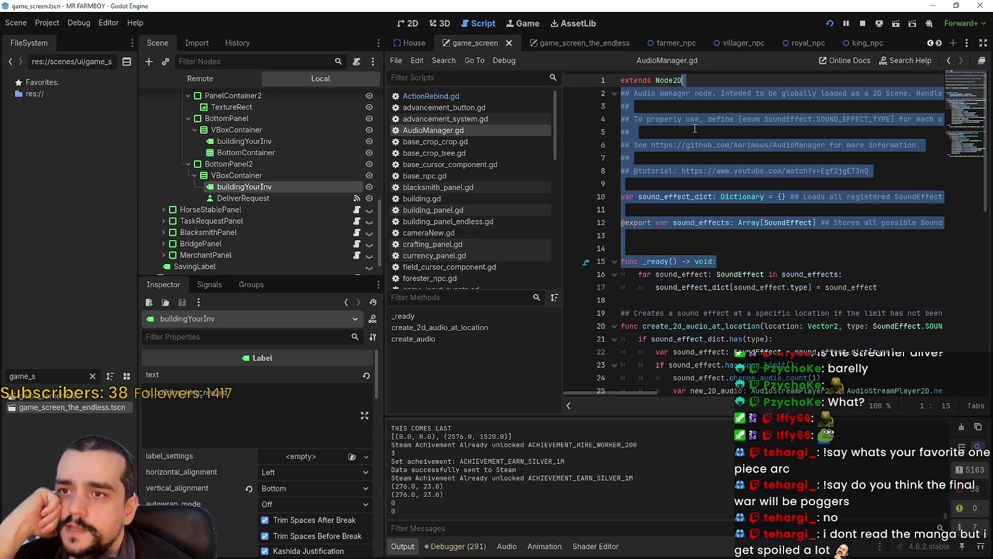
left_click(656, 237)
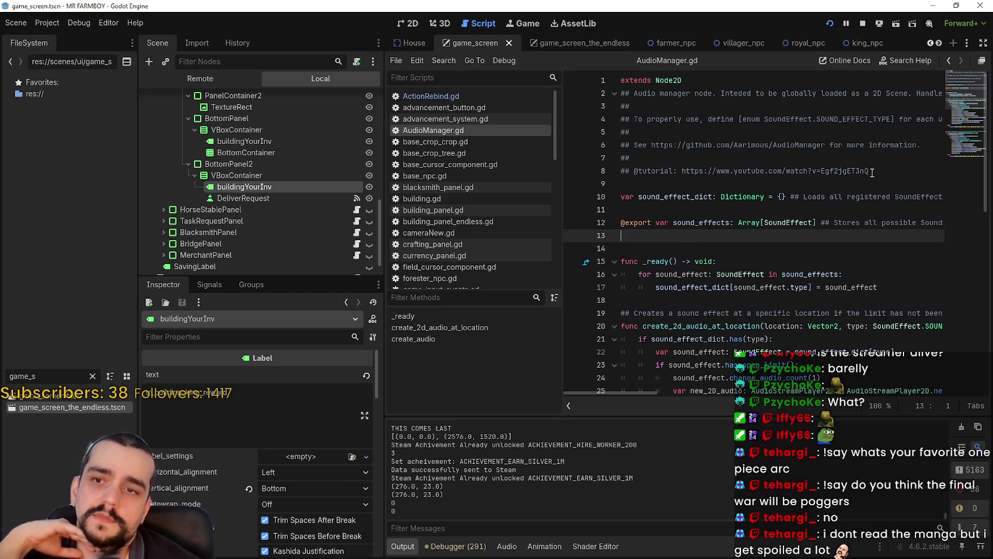
mouse_move(870, 172)
left_mouse_down()
mouse_move(717, 157)
mouse_move(674, 83)
left_mouse_up()
mouse_move(722, 250)
left_mouse_down()
mouse_move(711, 245)
mouse_move(728, 137)
mouse_move(687, 80)
left_mouse_up()
left_click(717, 227)
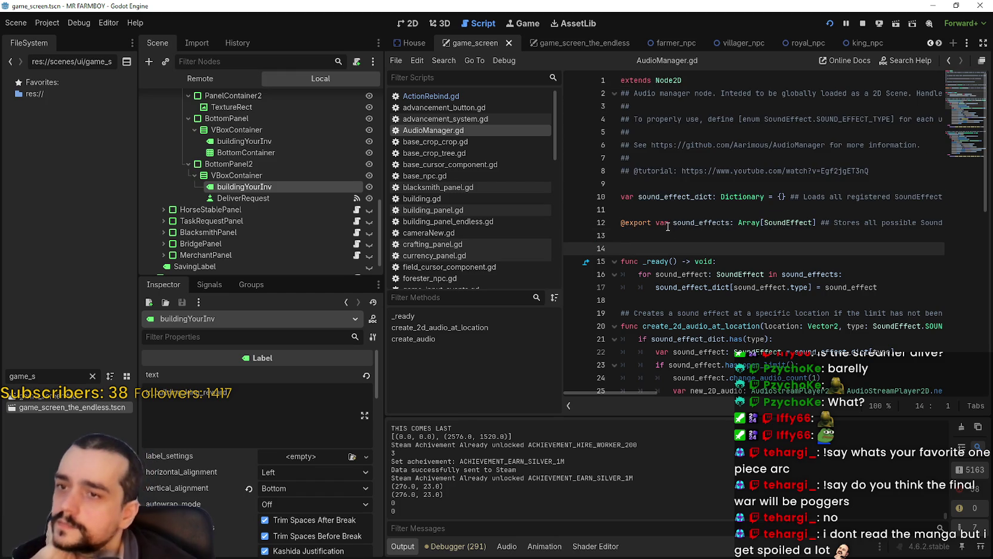
left_click_drag(872, 172, 666, 172)
mouse_move(719, 153)
left_mouse_down()
mouse_move(729, 103)
mouse_move(696, 70)
left_mouse_up()
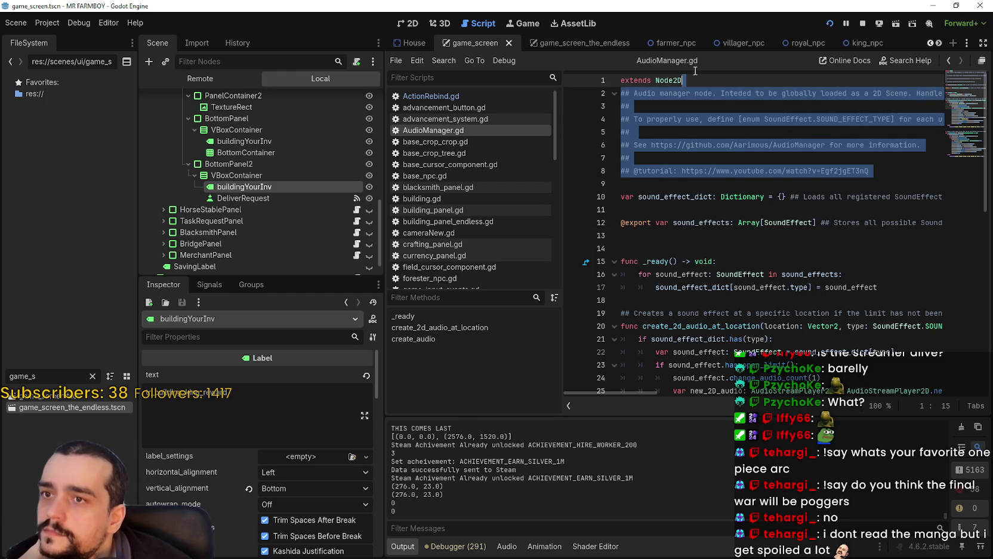
left_click(673, 222)
mouse_move(656, 222)
left_mouse_down()
mouse_move(687, 237)
mouse_move(693, 158)
mouse_move(678, 81)
left_mouse_up()
left_click(655, 222)
key("Up")
key("Up")
key("Up")
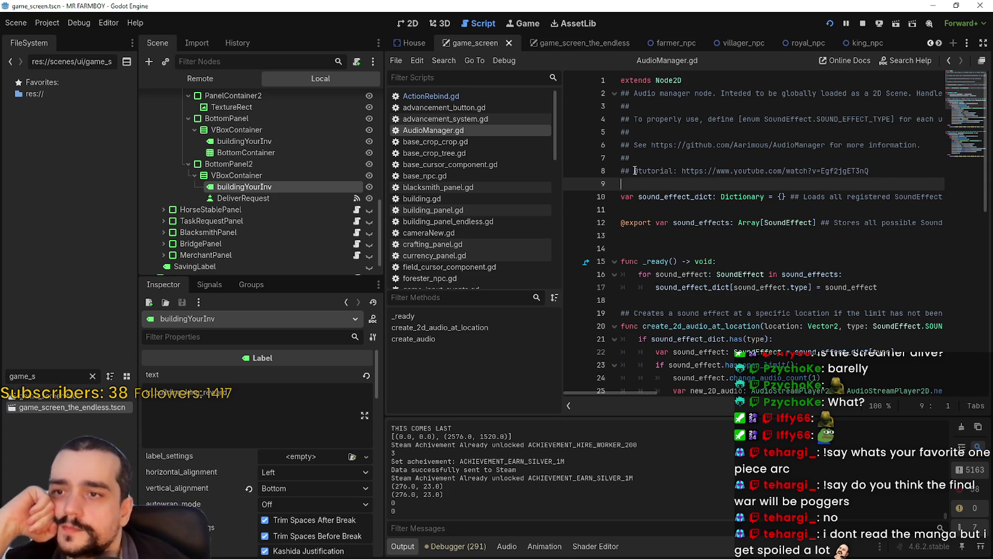
mouse_move(621, 184)
left_mouse_down()
mouse_move(624, 81)
mouse_move(618, 90)
left_mouse_up()
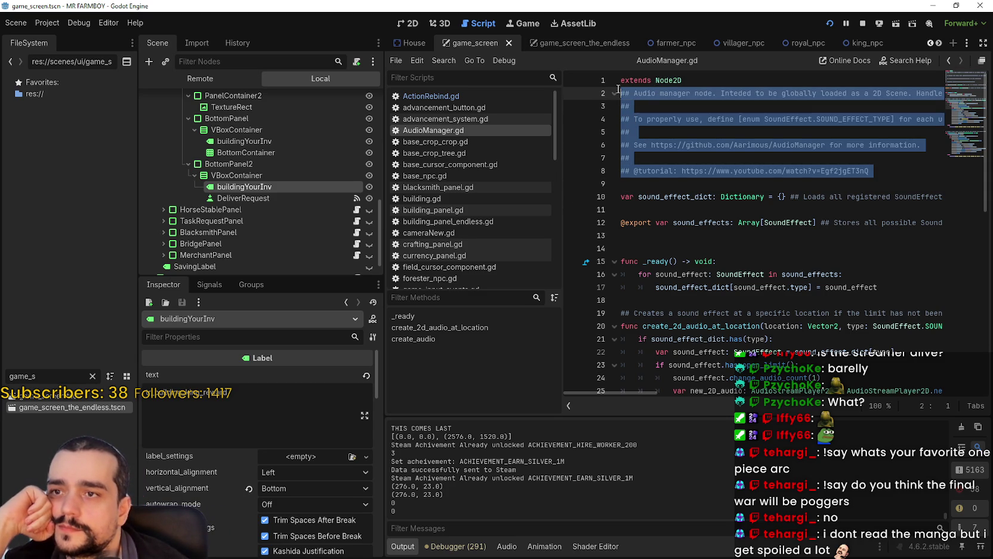
left_click(280, 199)
left_click(278, 186)
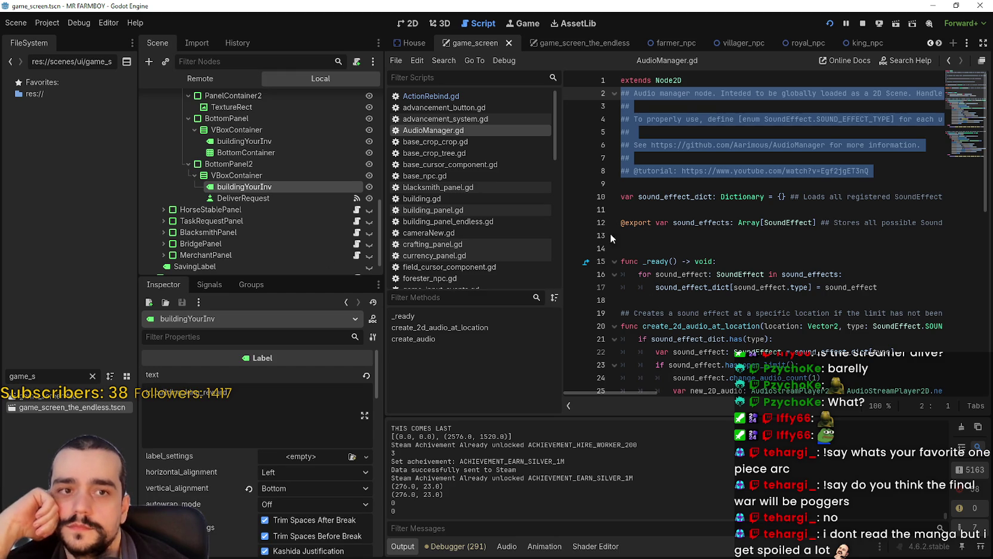
left_click(676, 185)
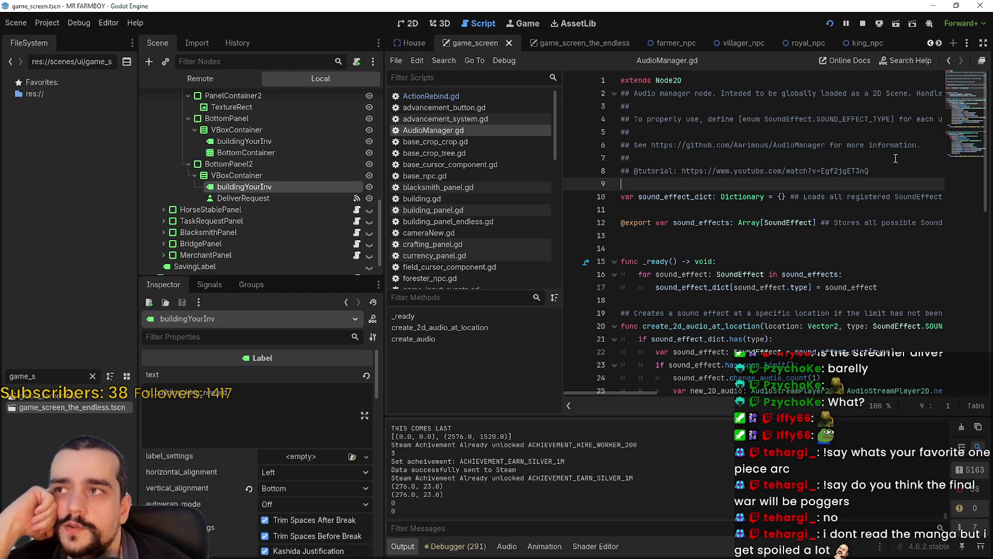
left_click_drag(881, 169, 684, 90)
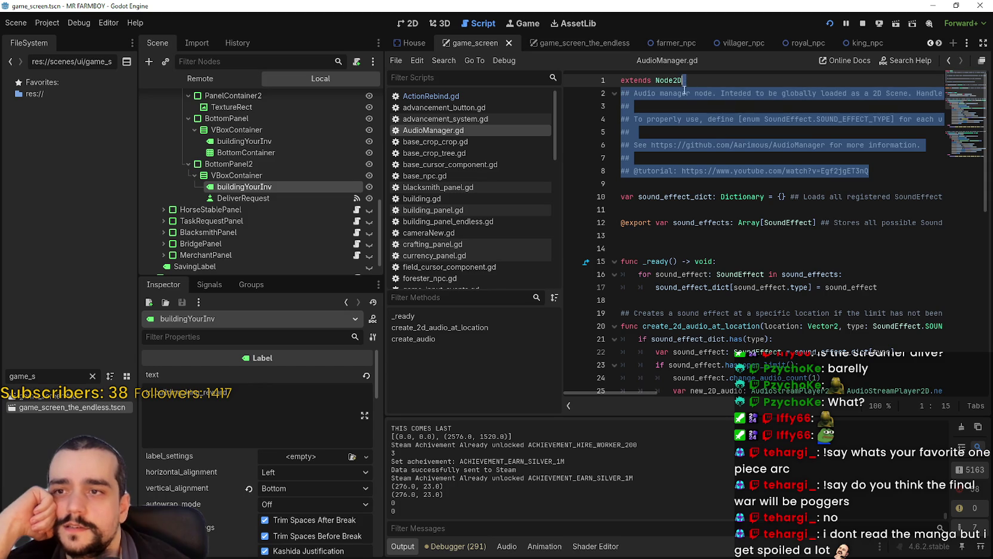
left_click(653, 181)
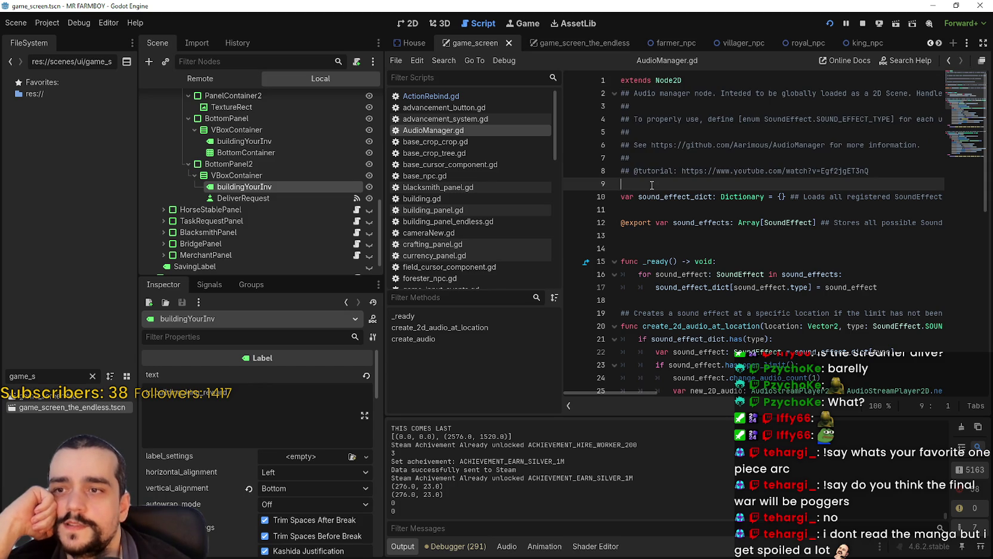
left_click(898, 169)
left_click(682, 80, "shift")
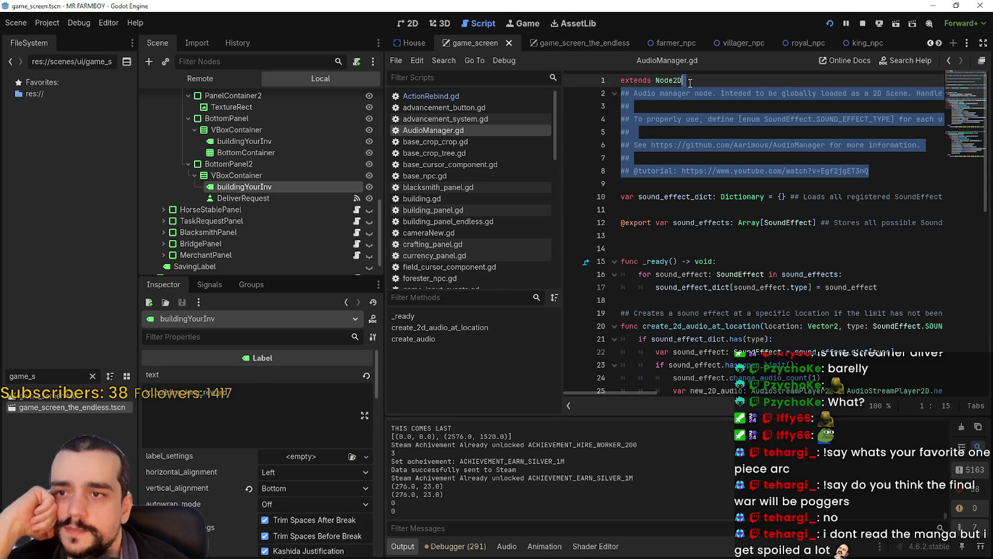
left_click(687, 182)
left_click_drag(893, 181, 688, 80)
left_click(664, 182)
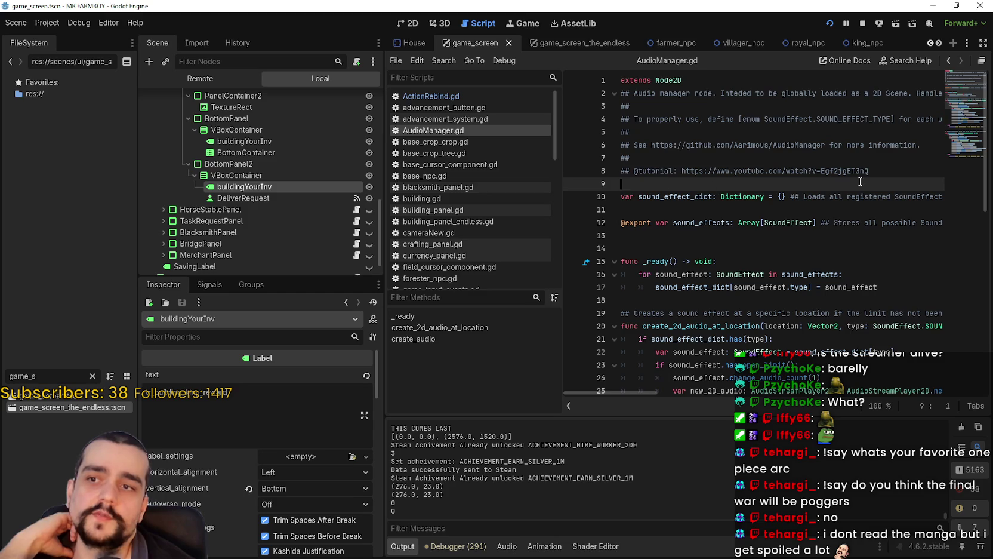
mouse_move(895, 183)
left_mouse_down()
mouse_move(788, 143)
mouse_move(688, 81)
left_mouse_up()
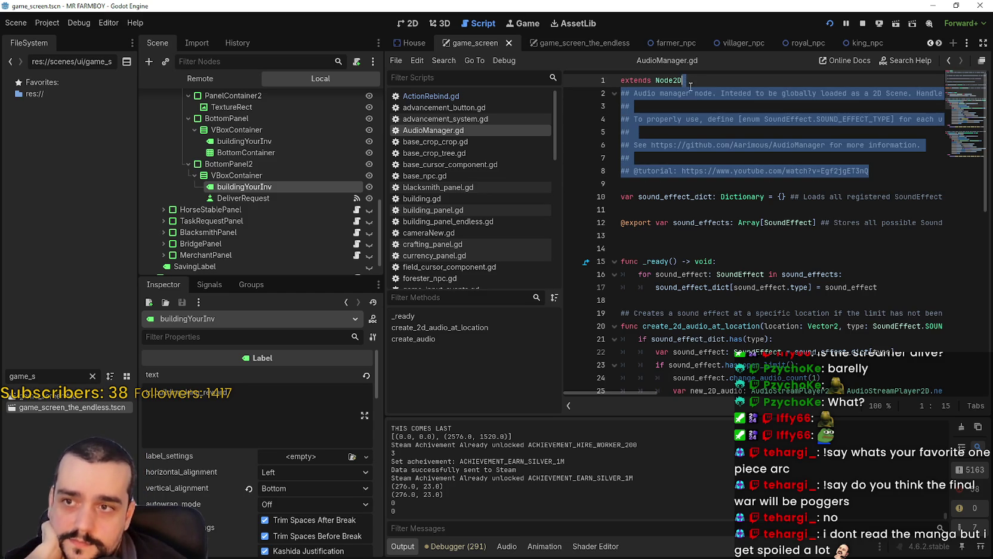
left_click(728, 196)
mouse_move(899, 181)
left_mouse_down()
mouse_move(859, 172)
mouse_move(810, 124)
mouse_move(693, 77)
left_mouse_up()
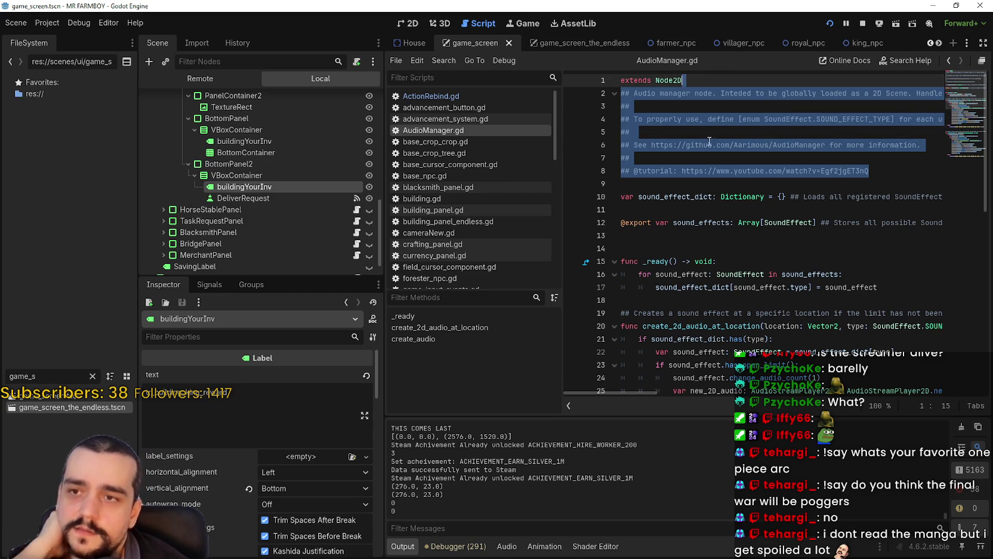
left_click(705, 108)
left_click(674, 134)
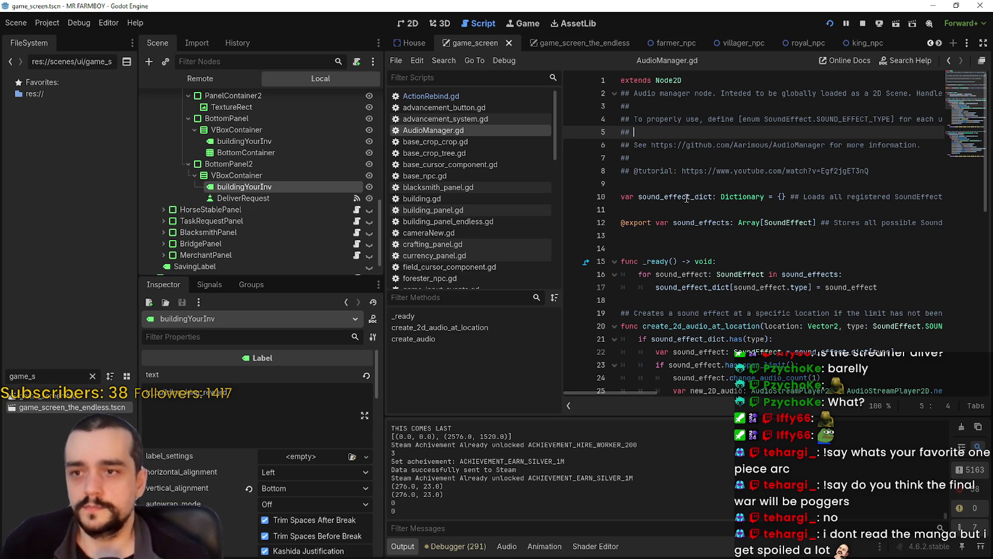
left_click(621, 248)
left_click(244, 198)
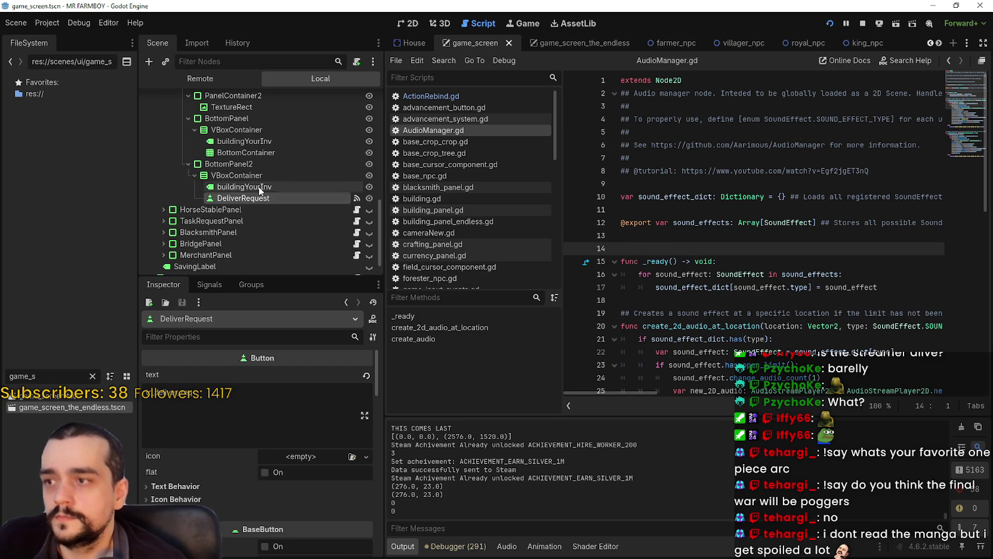
left_click(245, 186)
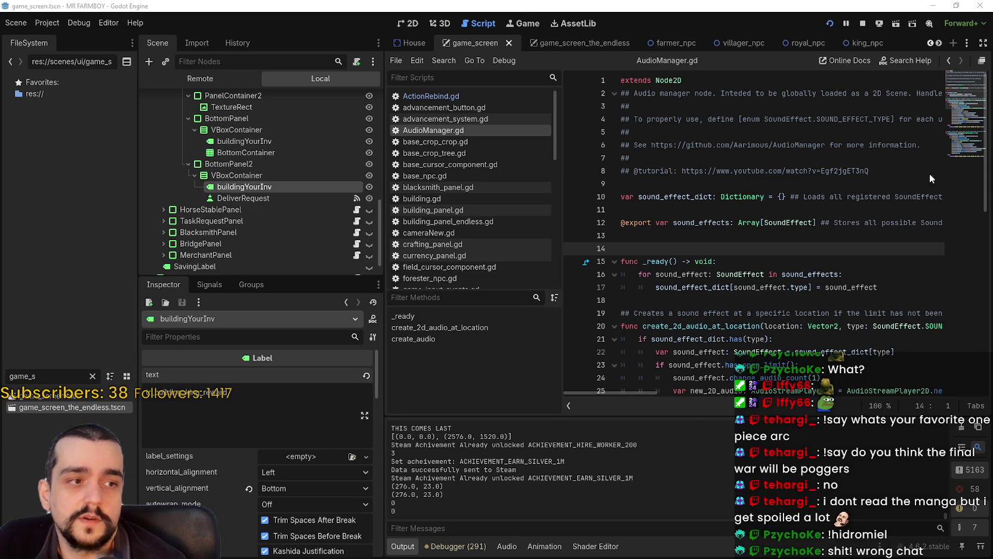
left_click(654, 209)
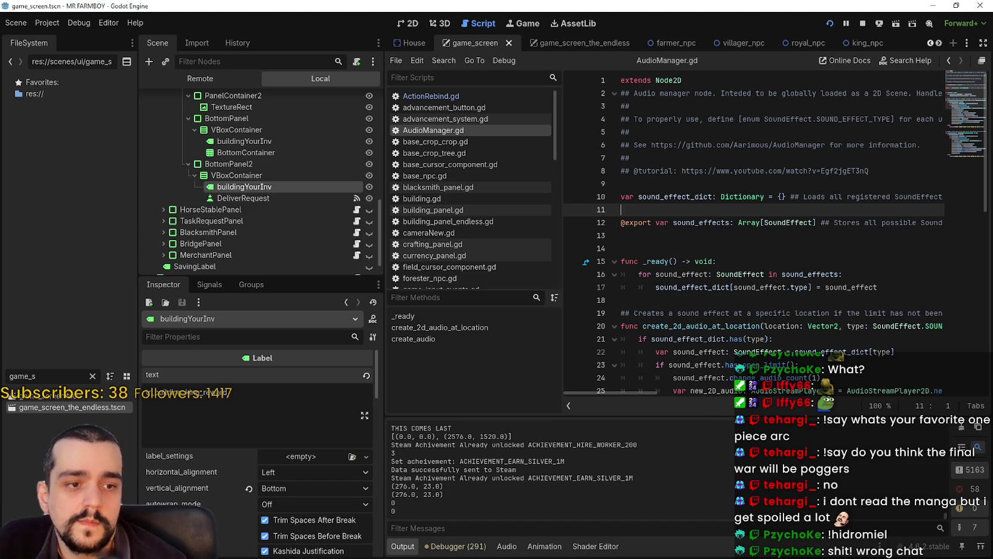
left_click(650, 184)
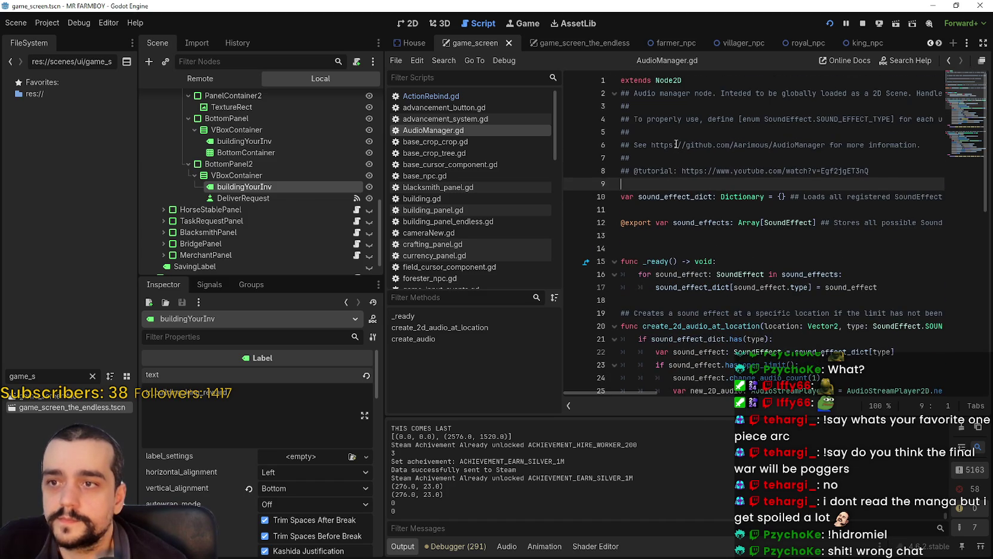
mouse_move(915, 173)
left_mouse_down()
mouse_move(883, 145)
mouse_move(668, 91)
mouse_move(626, 93)
left_mouse_up()
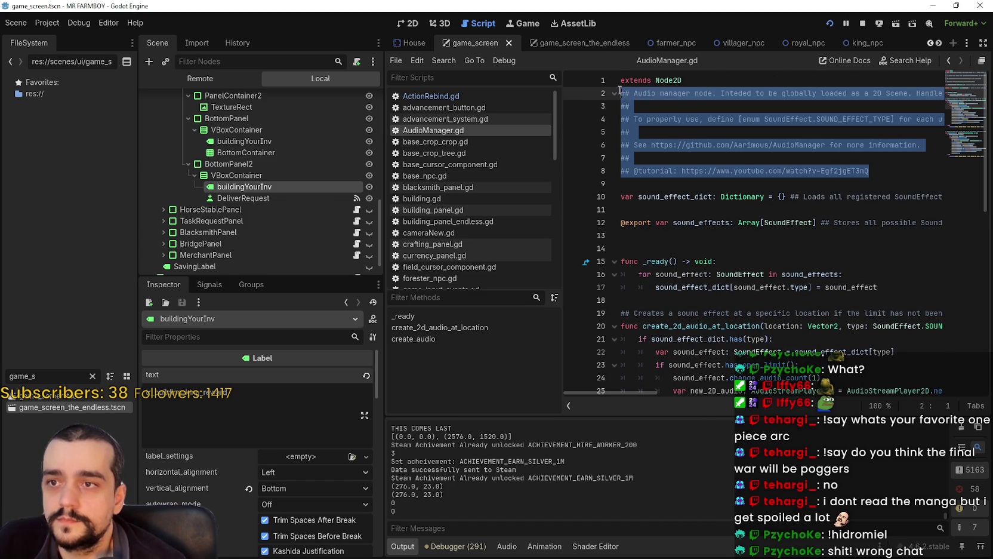
left_click_drag(896, 172, 616, 94)
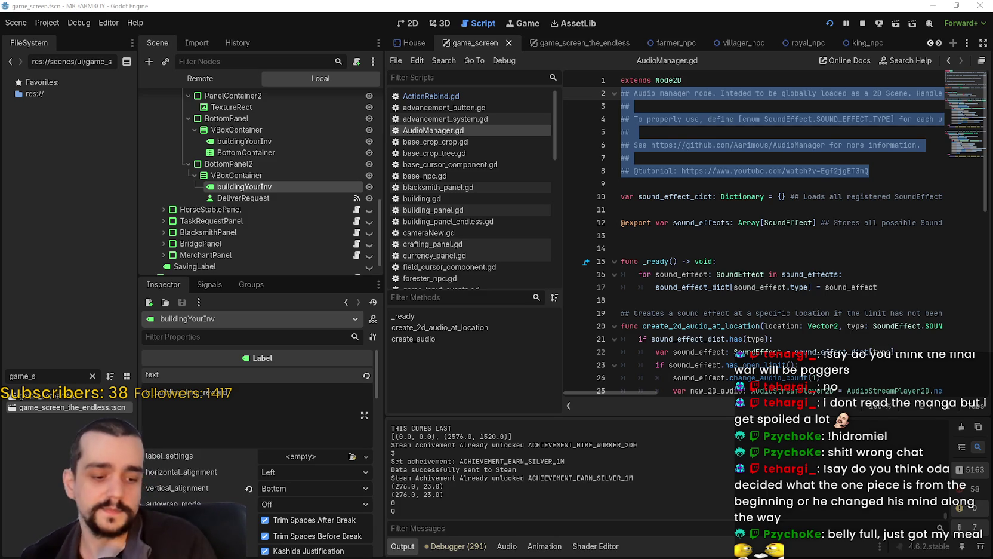
left_click(712, 184)
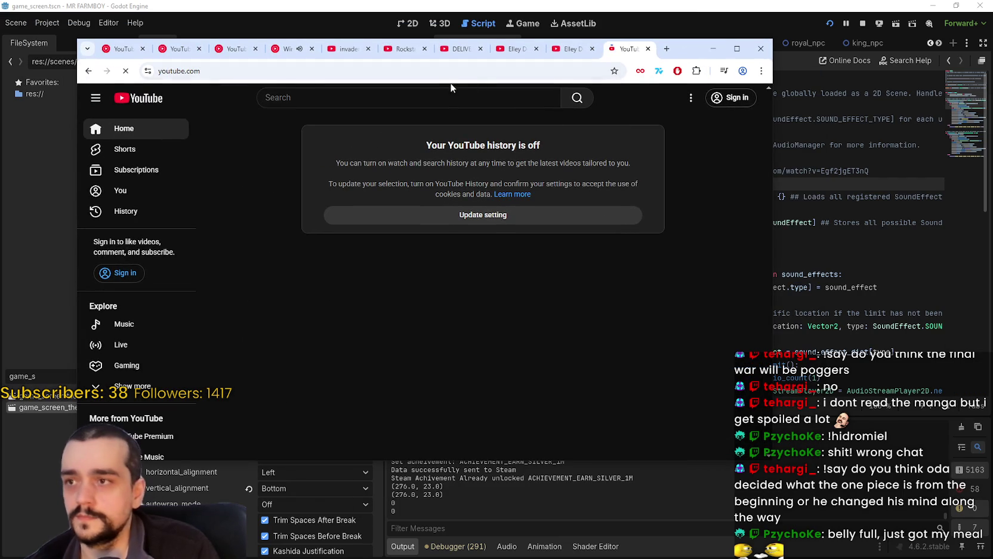
- Search YouTube for 'Final fantasy 14 1.0. ending' and scroll through the results
left_click(450, 97)
type("F")
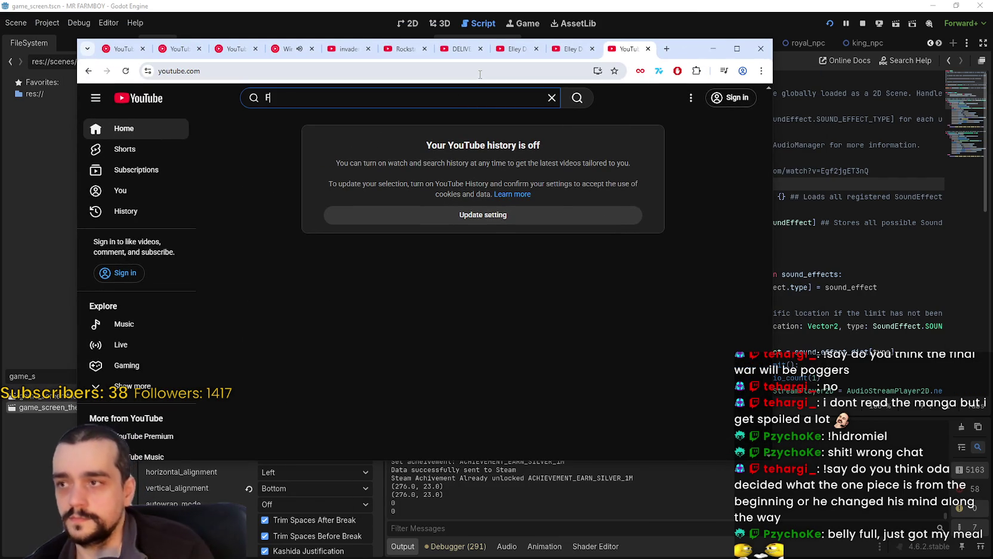
type("inal fantasy 14")
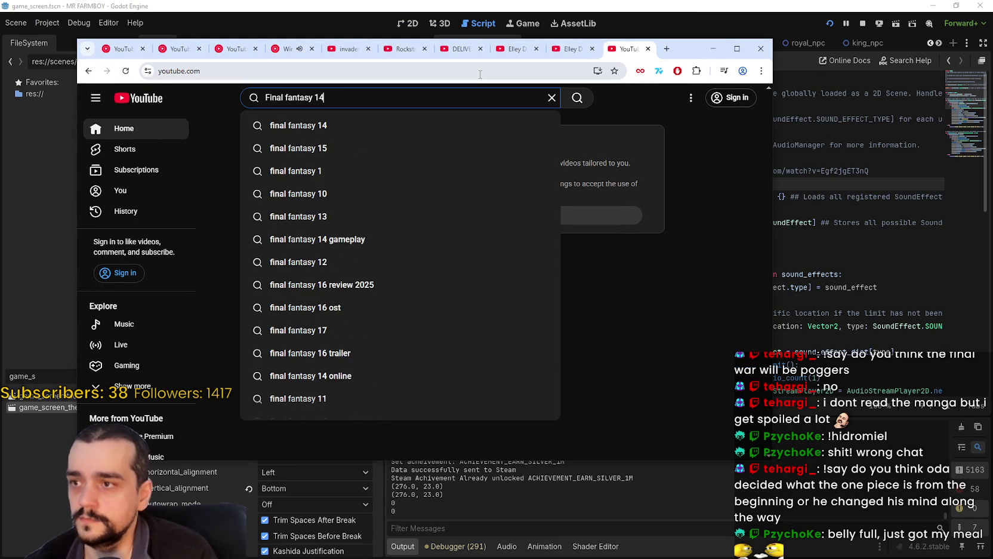
type(" 1.0. en")
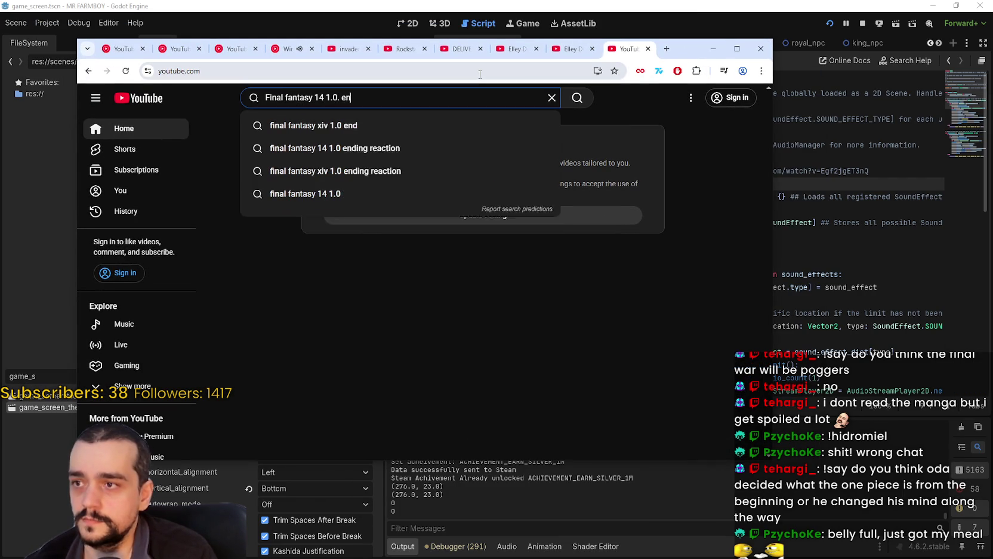
type("ding")
key("Return")
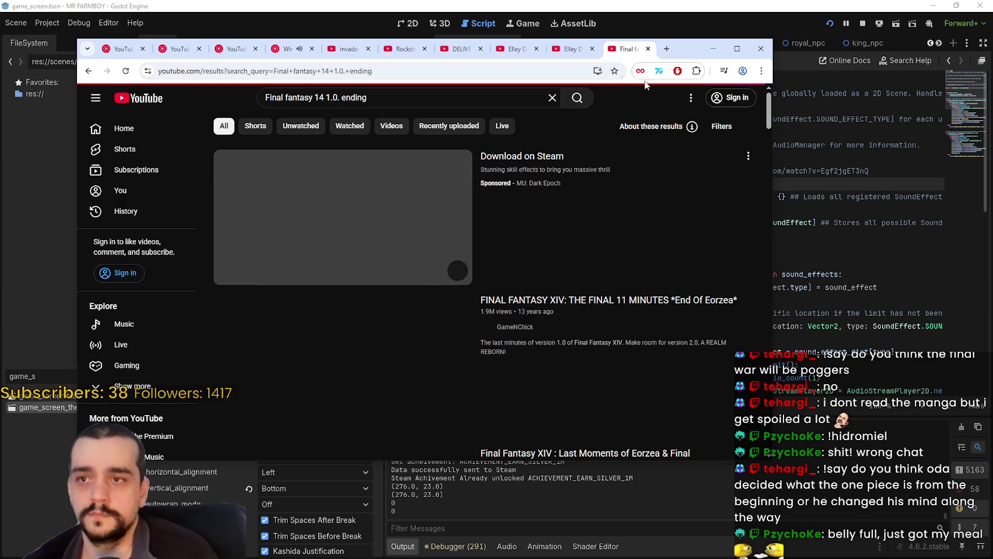
left_click_drag(692, 48, 825, 44)
scroll(682, 379, "down", 1)
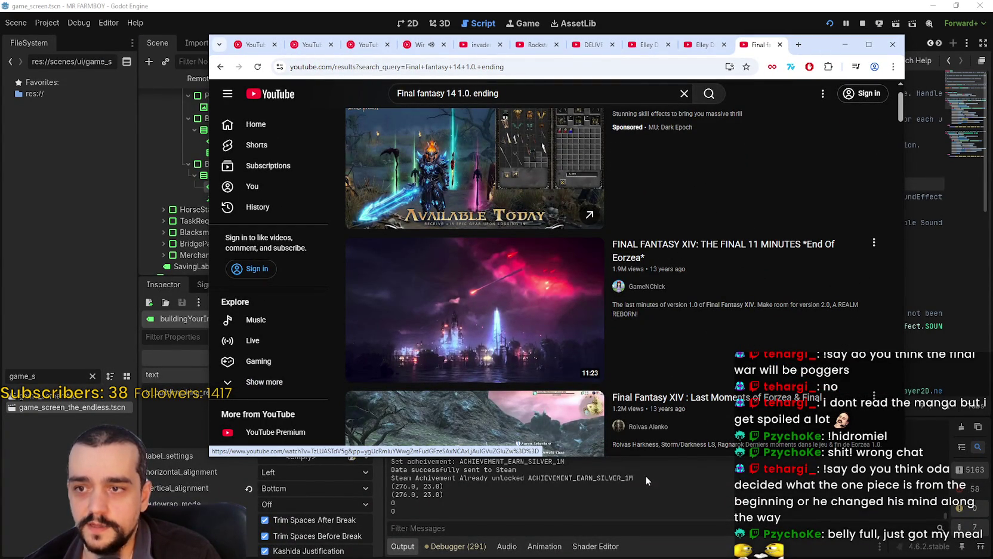
scroll(494, 207, "down", 1)
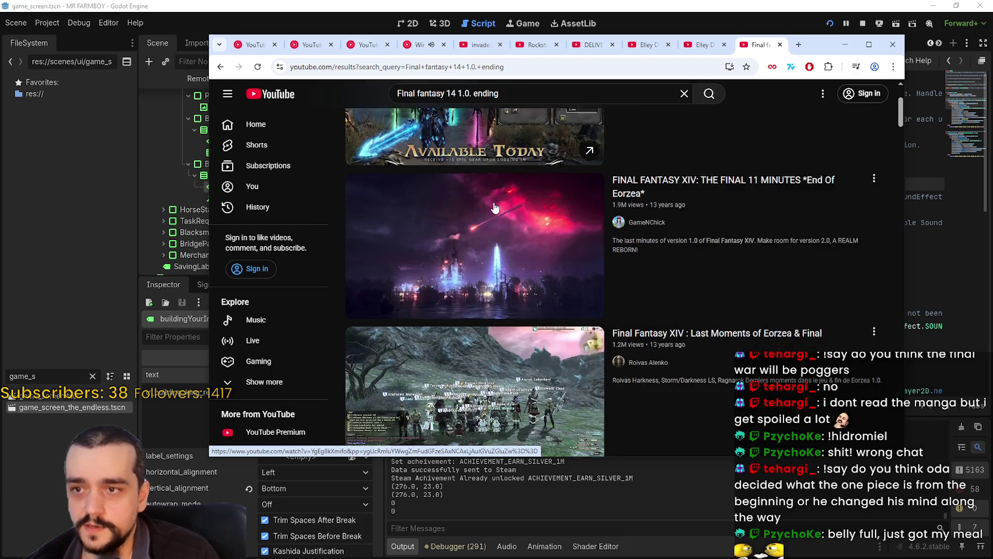
scroll(511, 292, "down", 2)
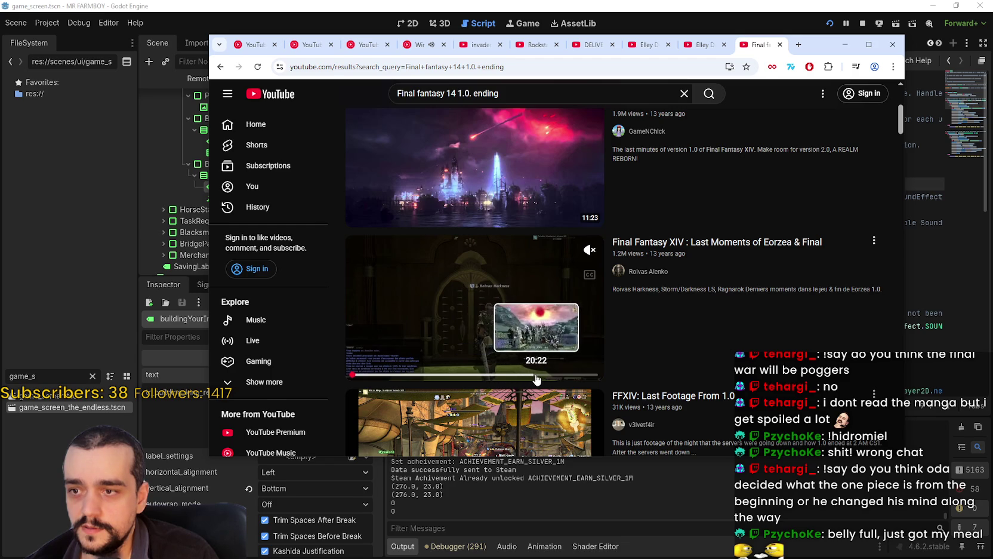
- Play the 'Last Moments of Eorzea' video in fullscreen
left_click(475, 274)
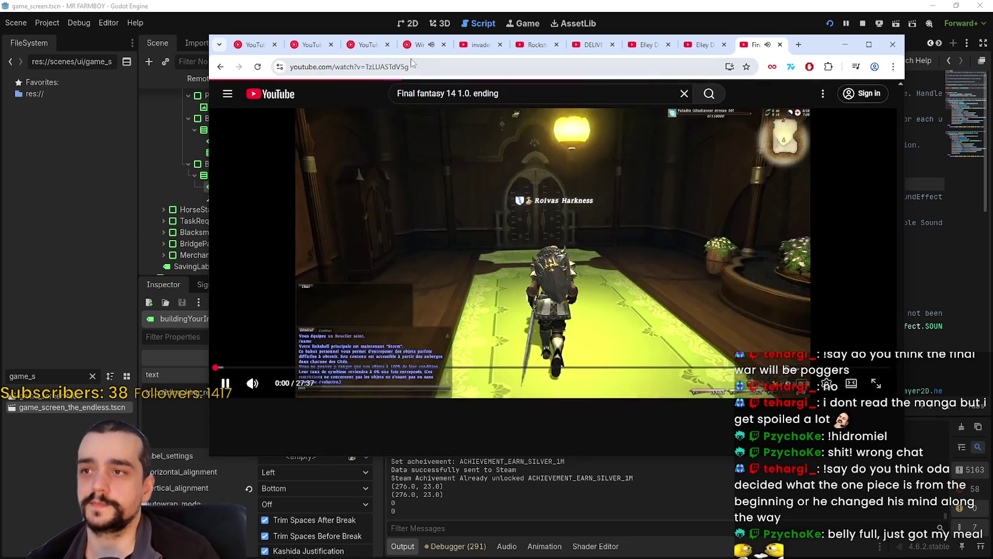
left_click(418, 45)
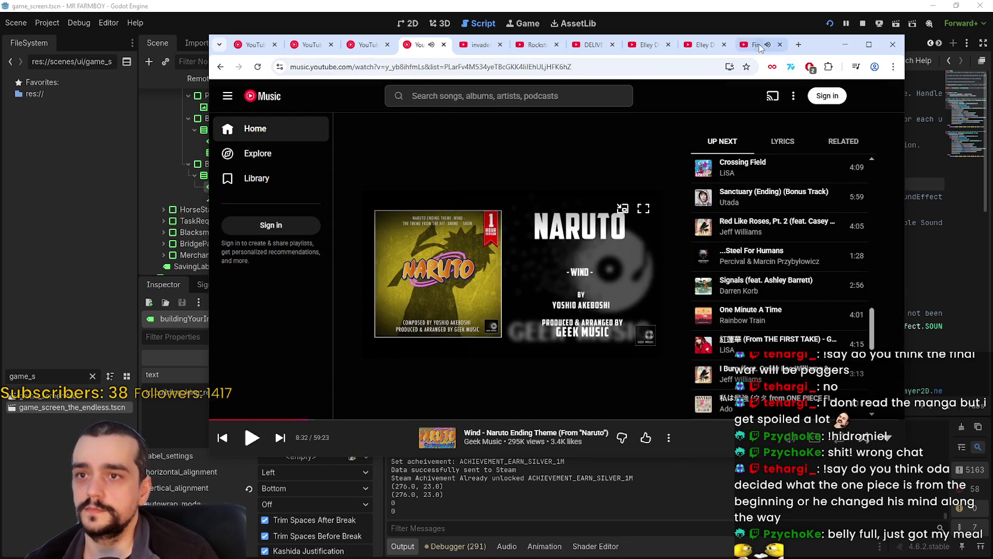
left_click(758, 45)
double_click(650, 233)
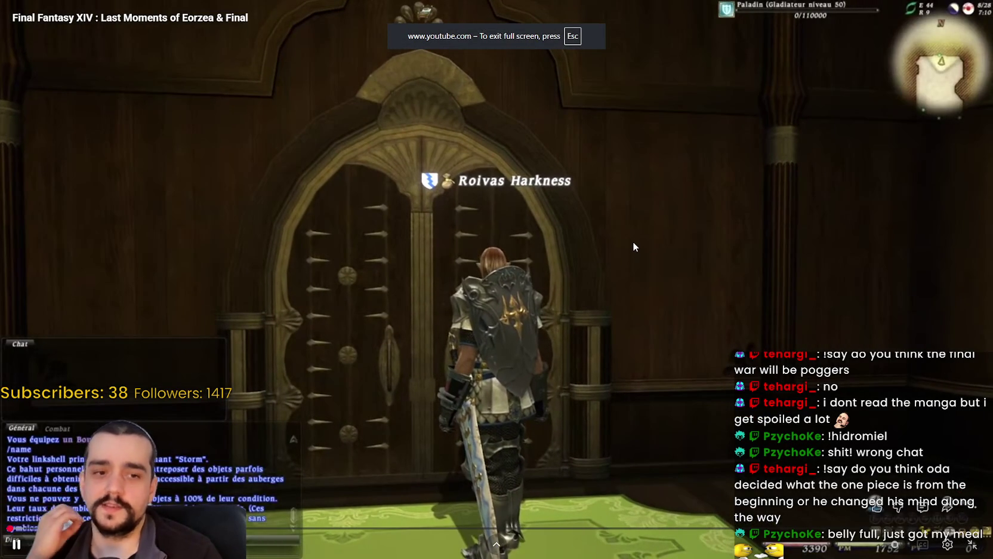
- Set the video quality to 1080p
left_click(947, 546)
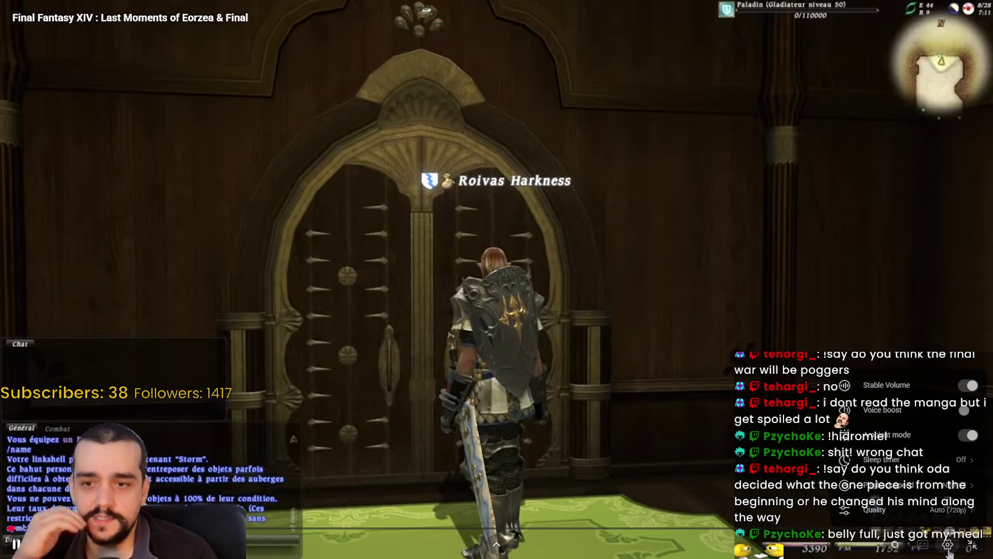
left_click(877, 509)
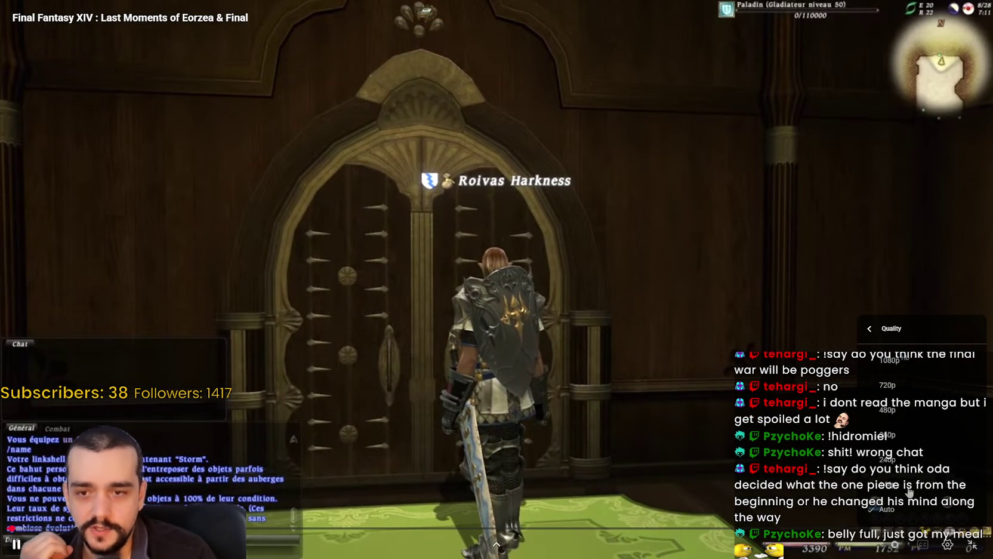
left_click(900, 362)
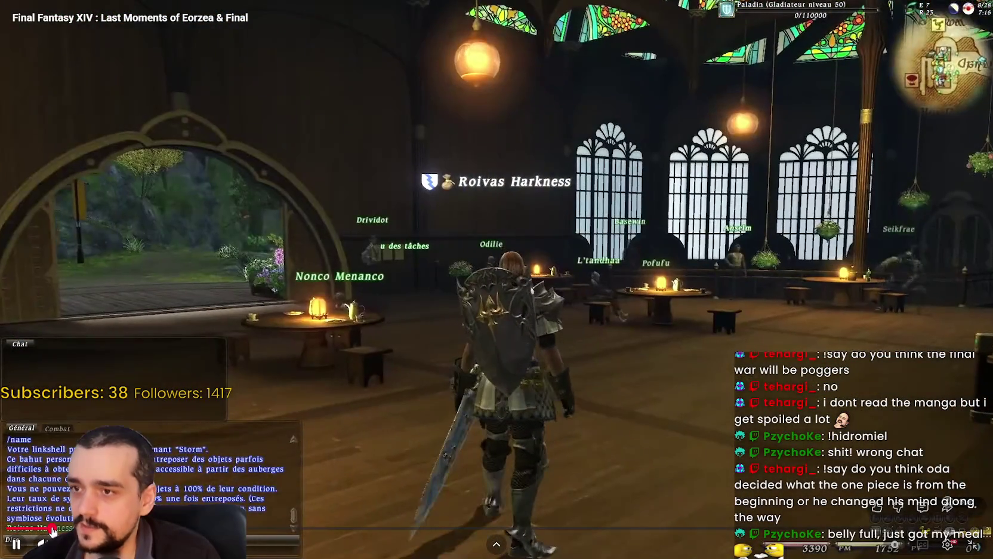
- Skip ahead in the video to around 10:57
left_click(55, 527)
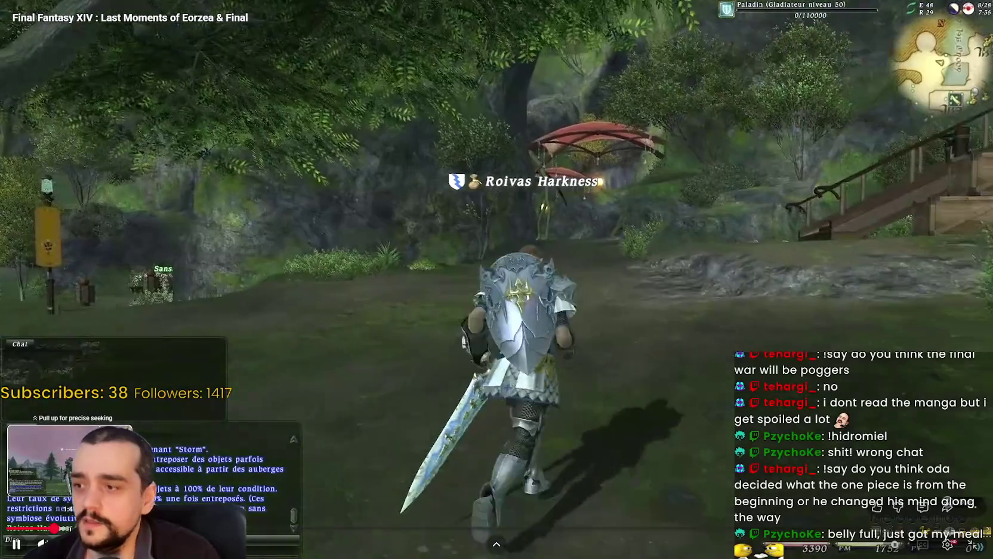
left_click_drag(55, 528, 70, 528)
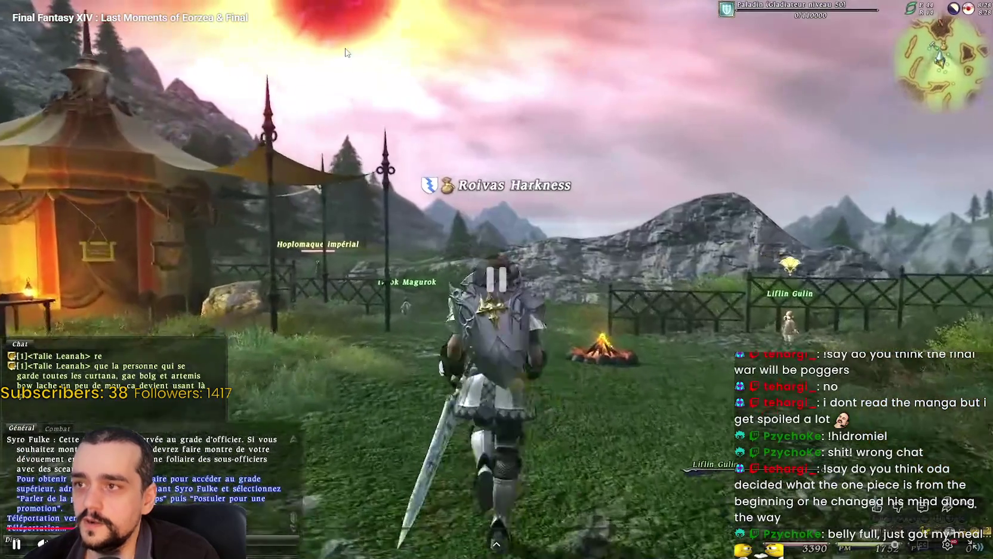
left_click(244, 201)
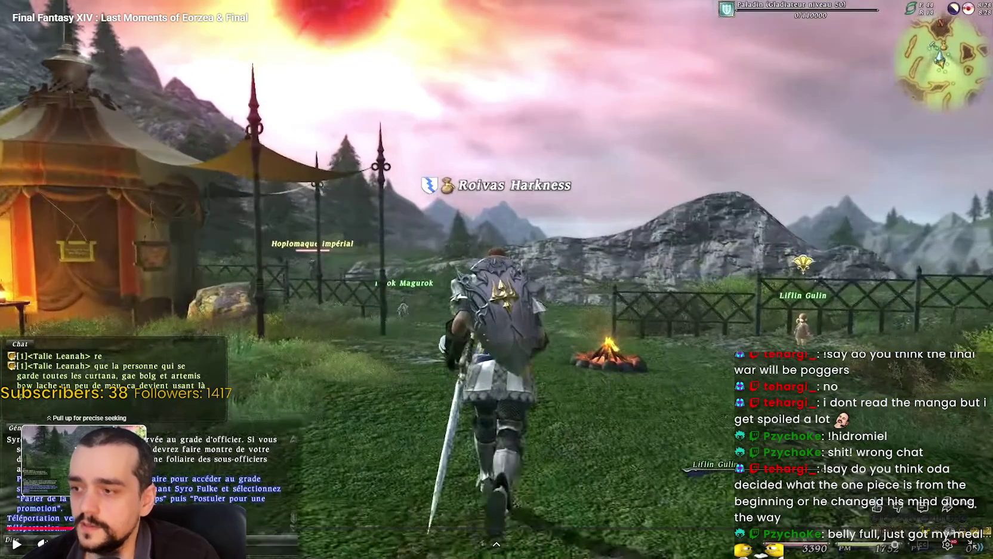
key("Right")
key("Right")
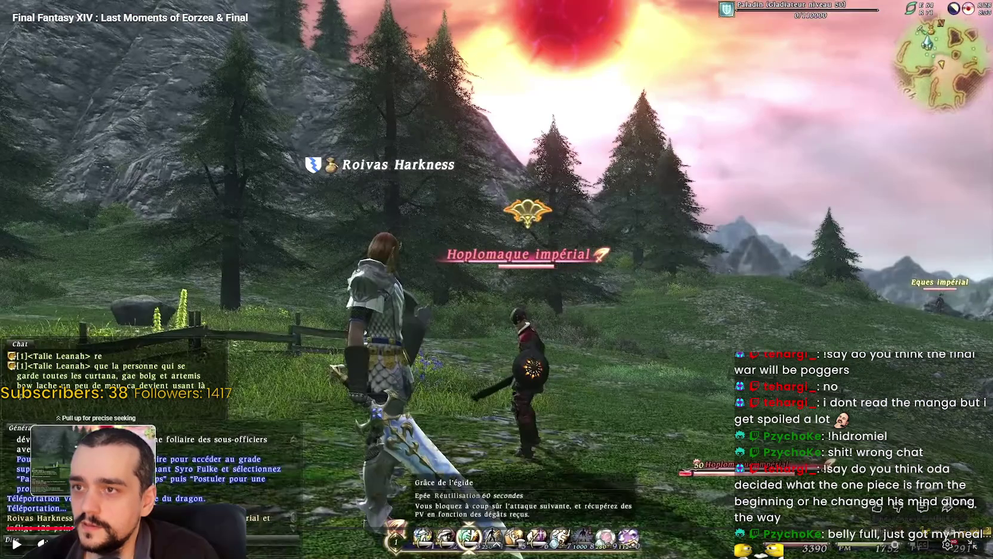
key("Right")
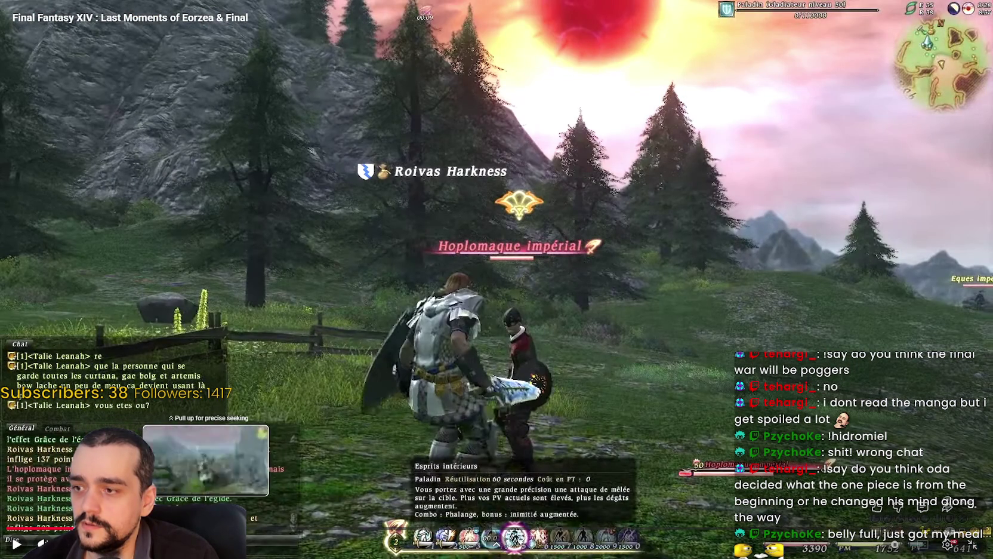
mouse_move(250, 533)
left_mouse_down()
mouse_move(400, 536)
mouse_move(394, 530)
left_mouse_up()
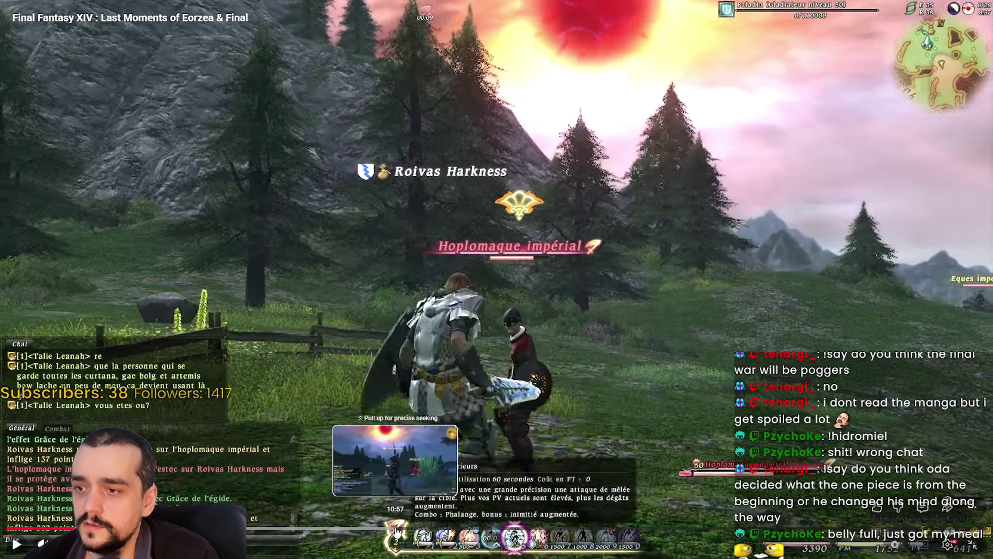
left_click_drag(395, 530, 395, 529)
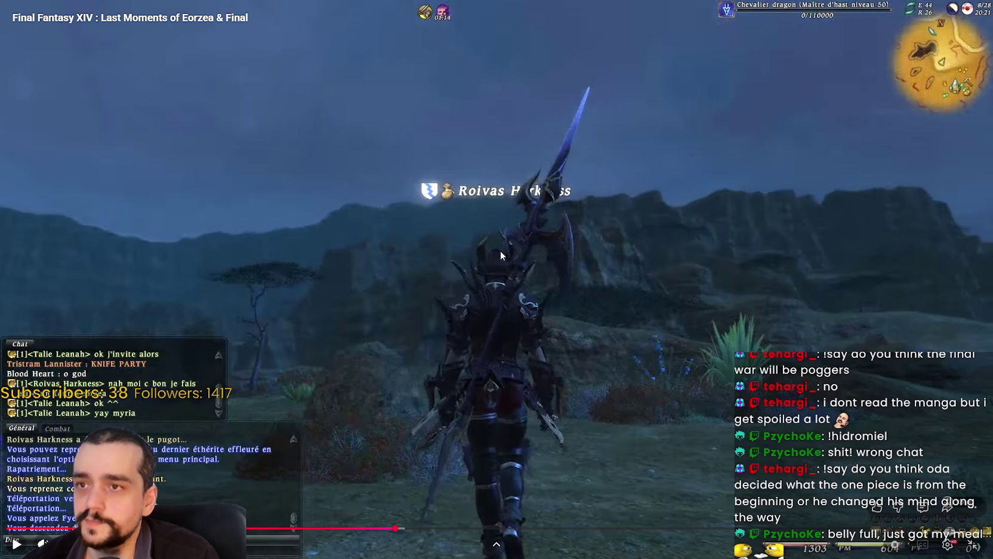
- Resume playback and jump ahead to the paladin night scene
left_click(494, 306)
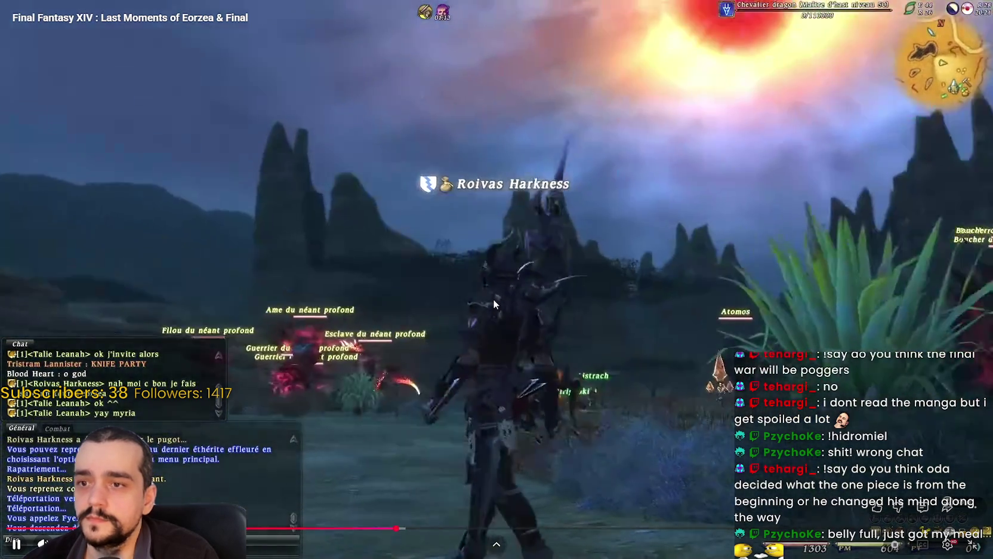
left_click(493, 304)
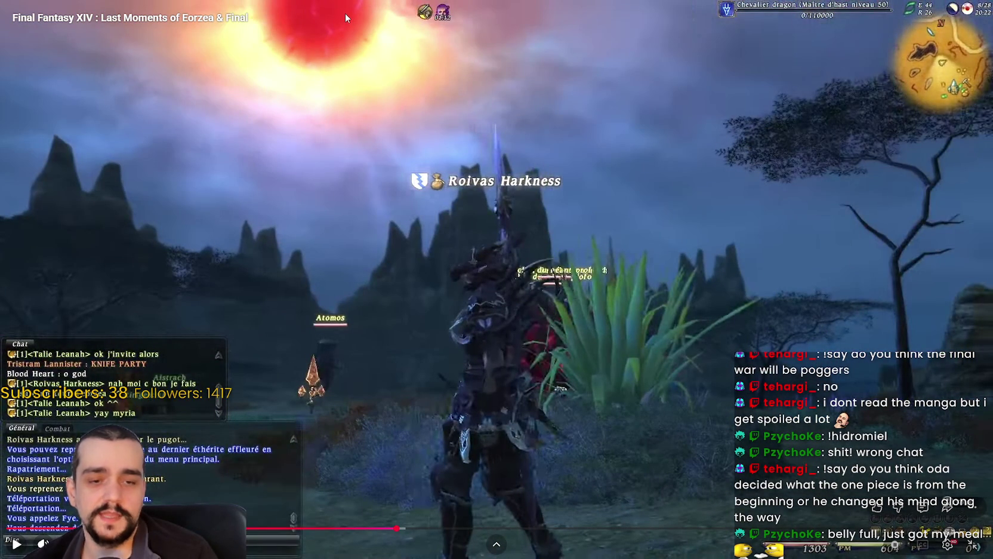
mouse_move(350, 4)
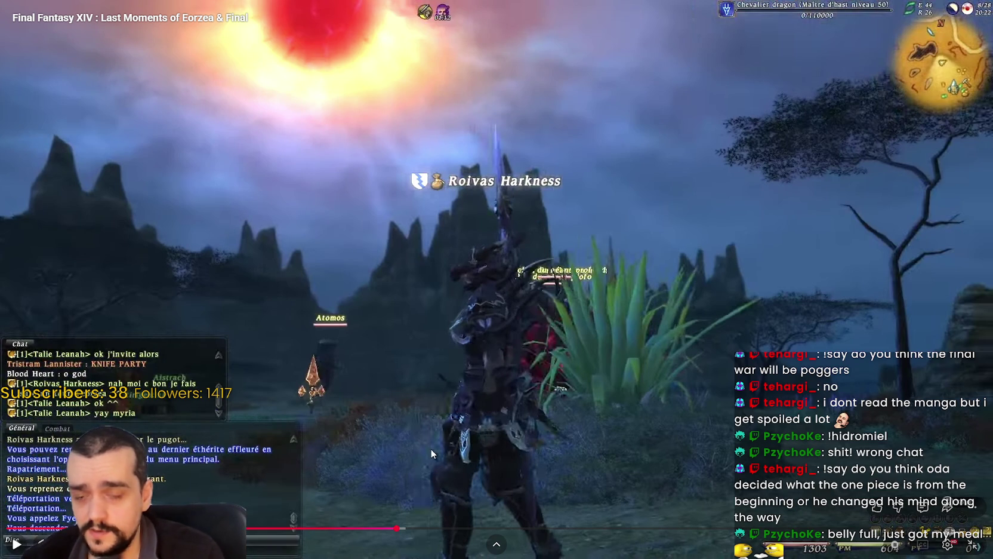
left_click(442, 501)
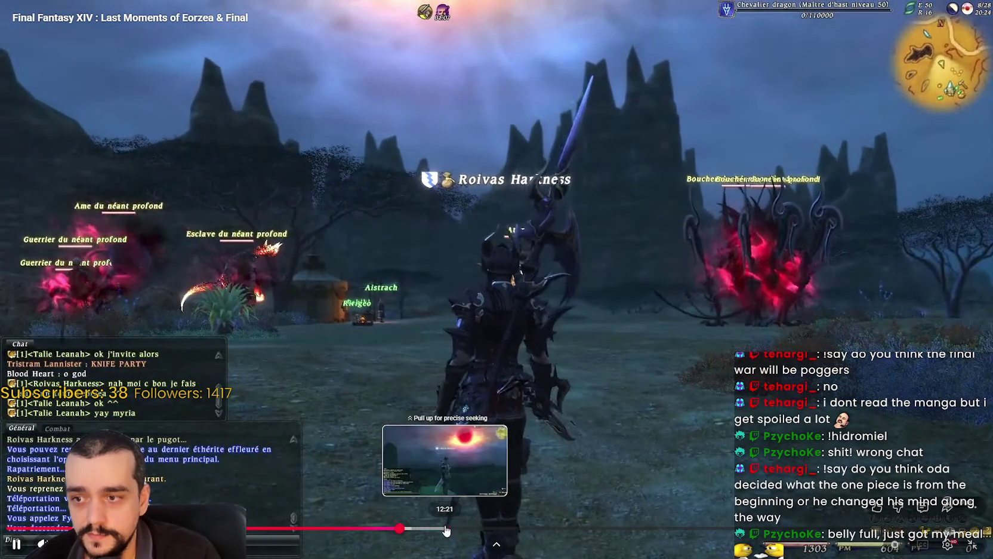
left_click(446, 528)
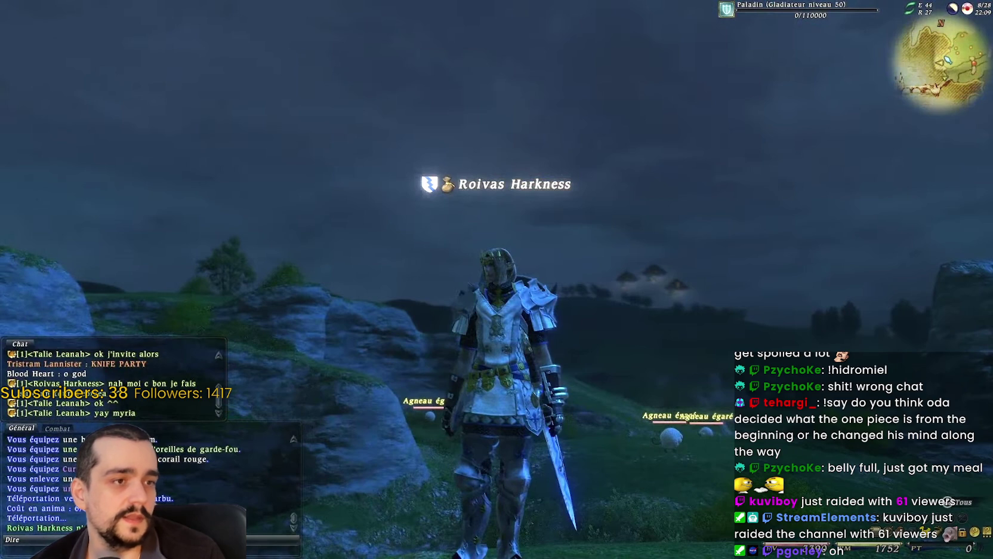
- Exit fullscreen, move the browser window up, and return the video to fullscreen
key("Escape")
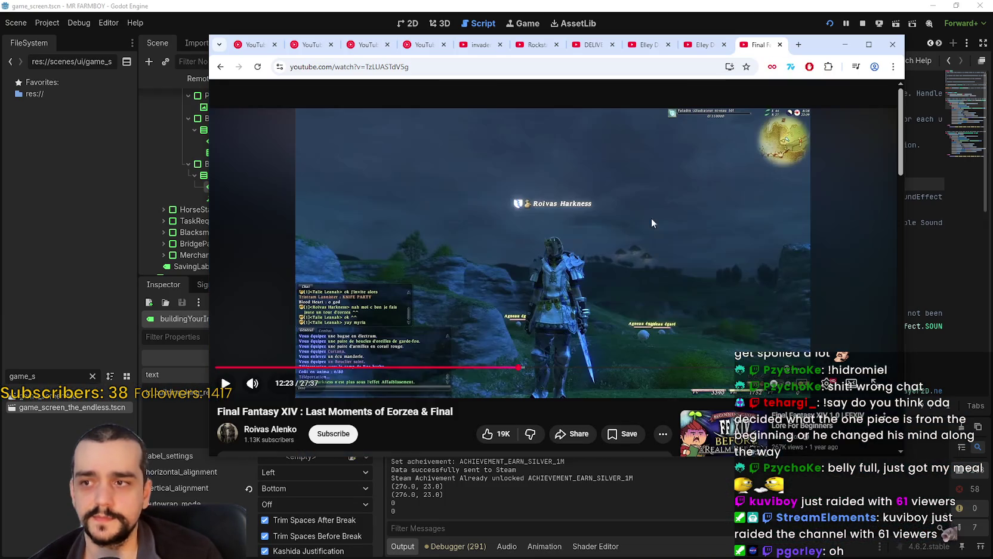
left_click_drag(810, 55, 810, 72)
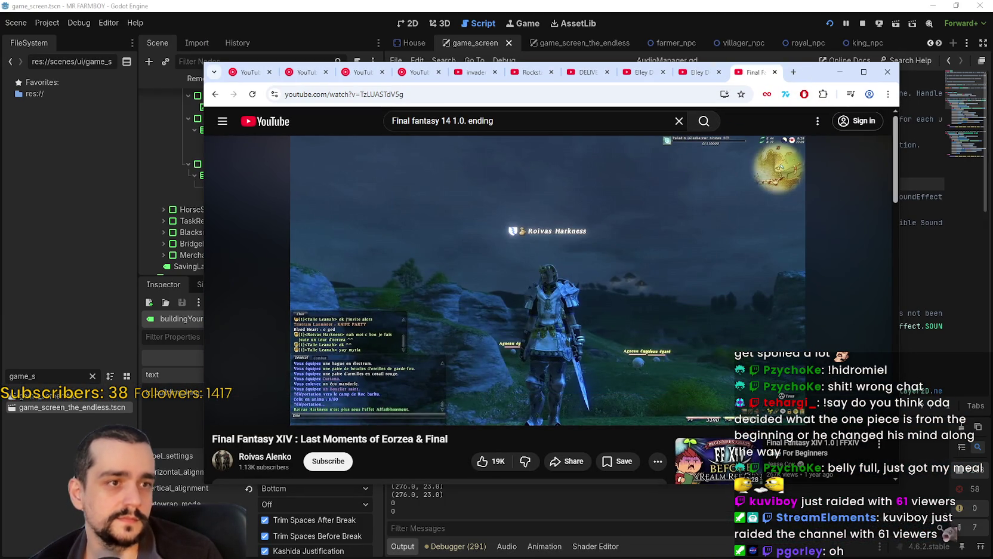
left_click_drag(846, 28, 846, 35)
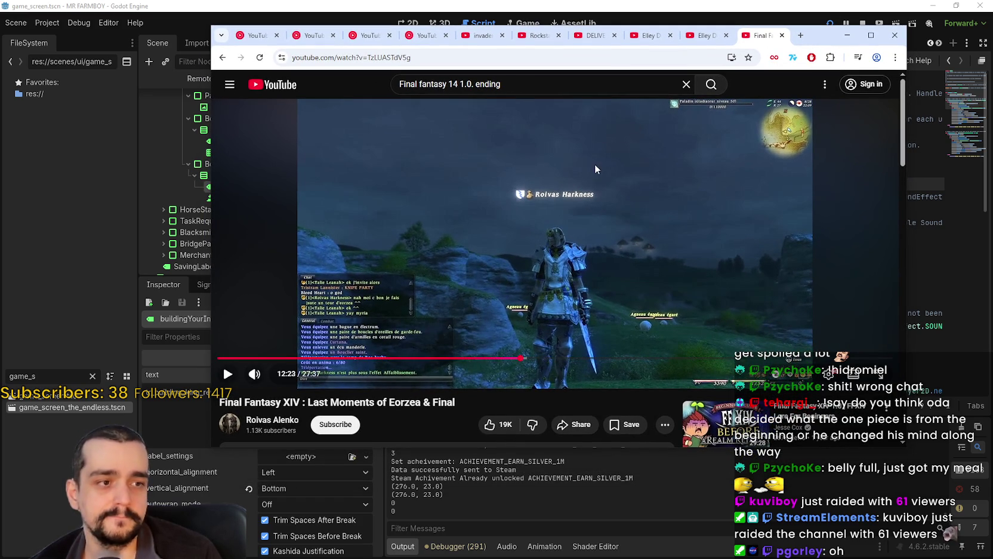
double_click(616, 218)
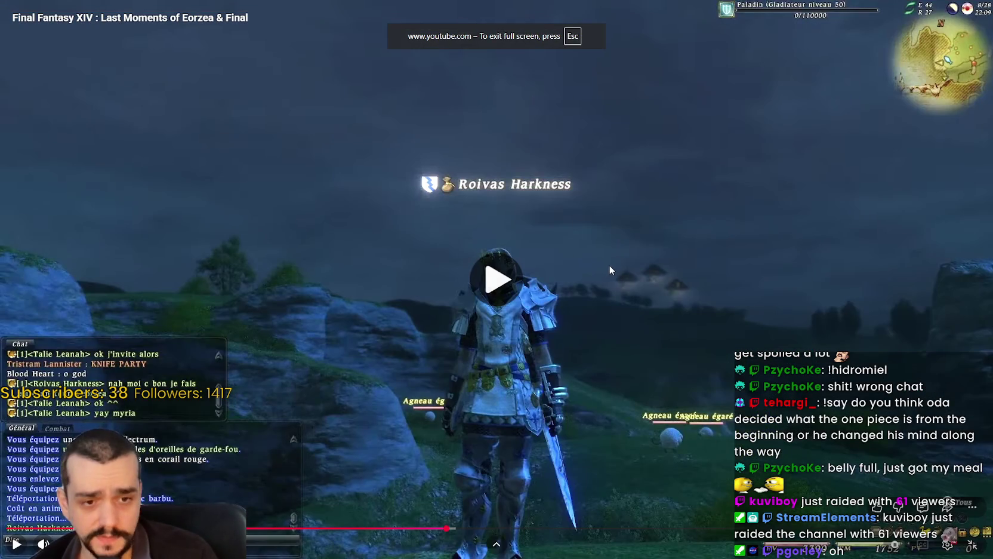
- Play the video from the red sun moment, then jump ahead to the crowd of players
left_click(609, 266)
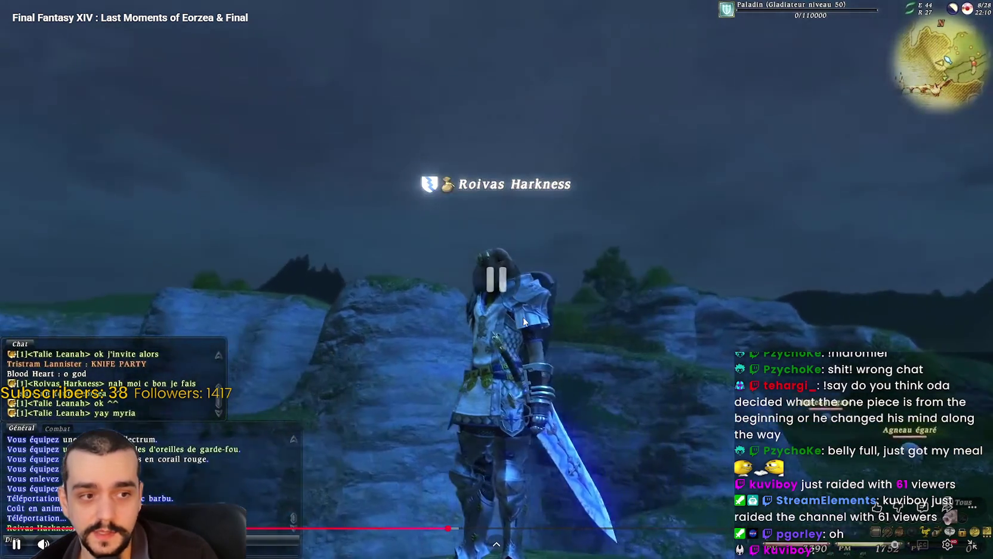
left_click(515, 315)
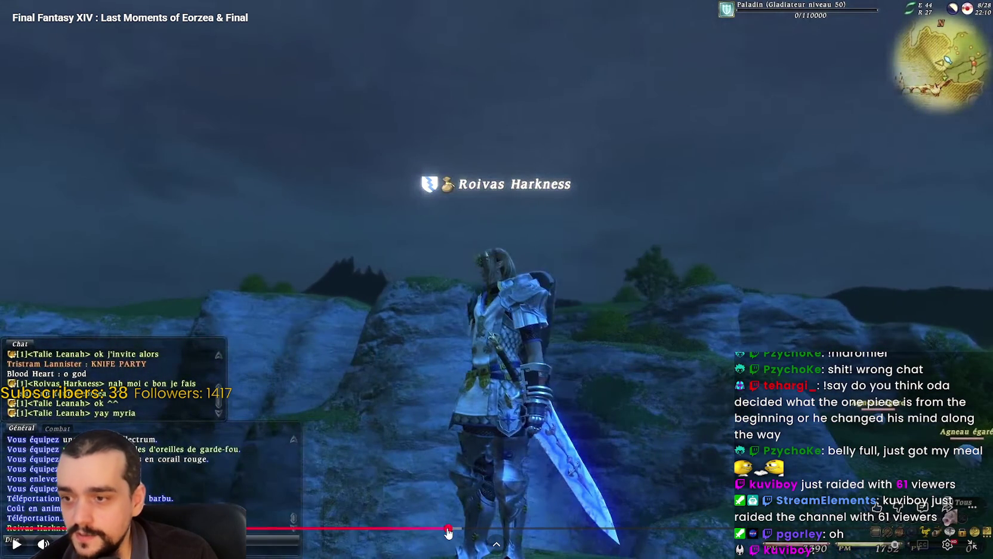
left_click_drag(444, 531, 446, 530)
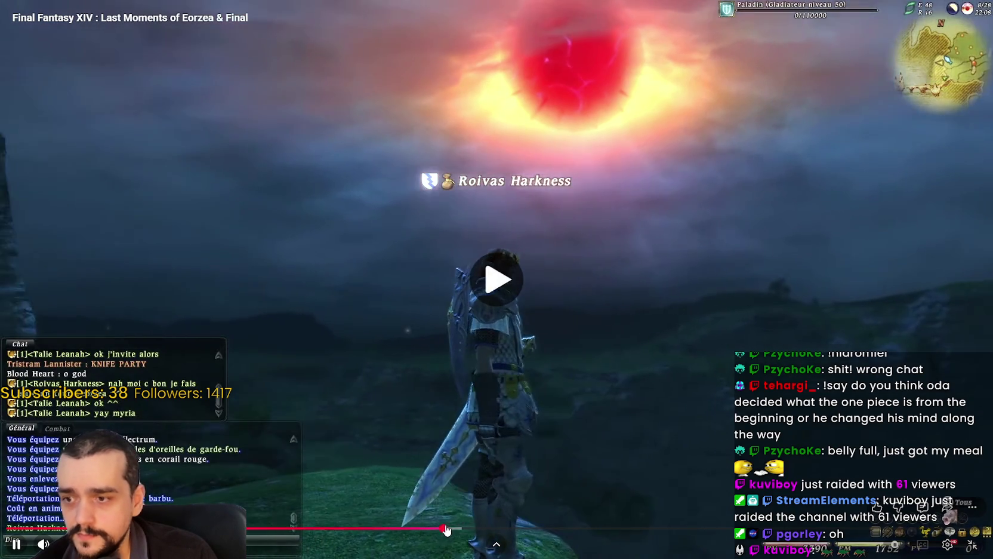
key("space")
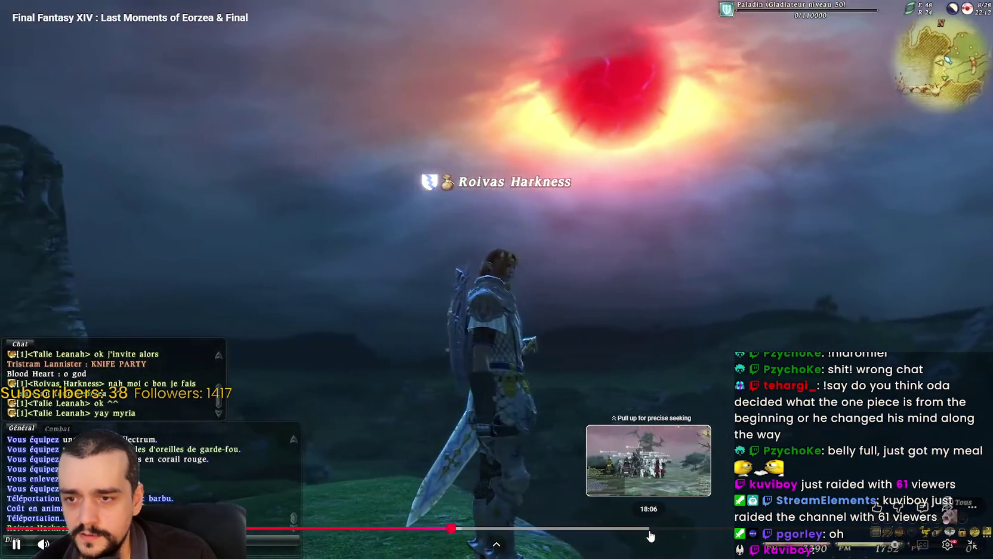
left_click(649, 529)
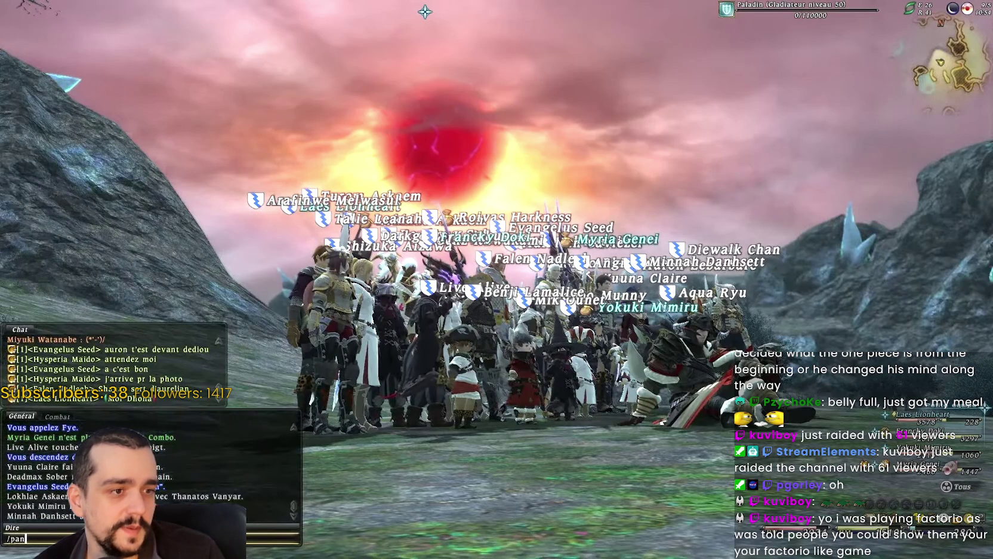
- Leave the video, return to the running farm game, and close the Royal's Envoy panel
key("Escape")
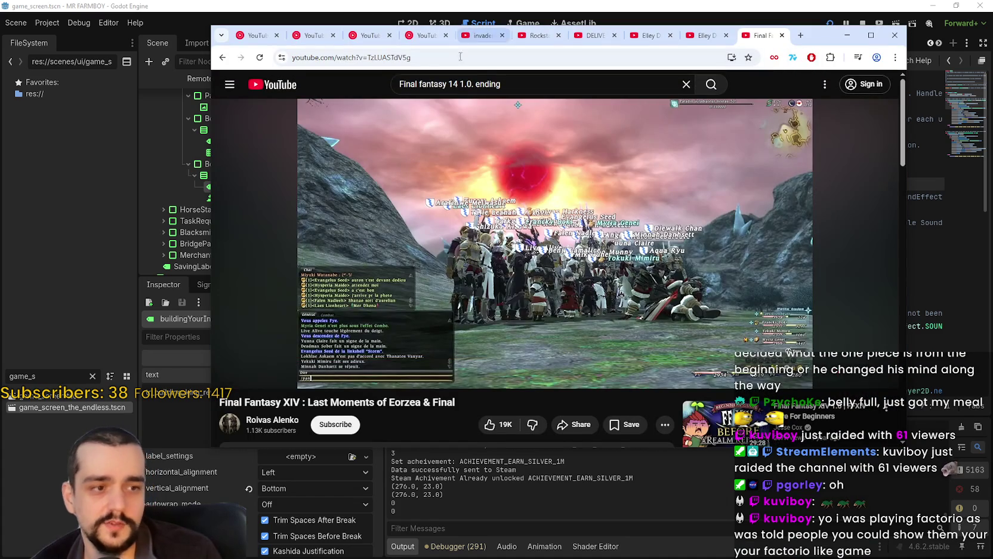
left_click(574, 4)
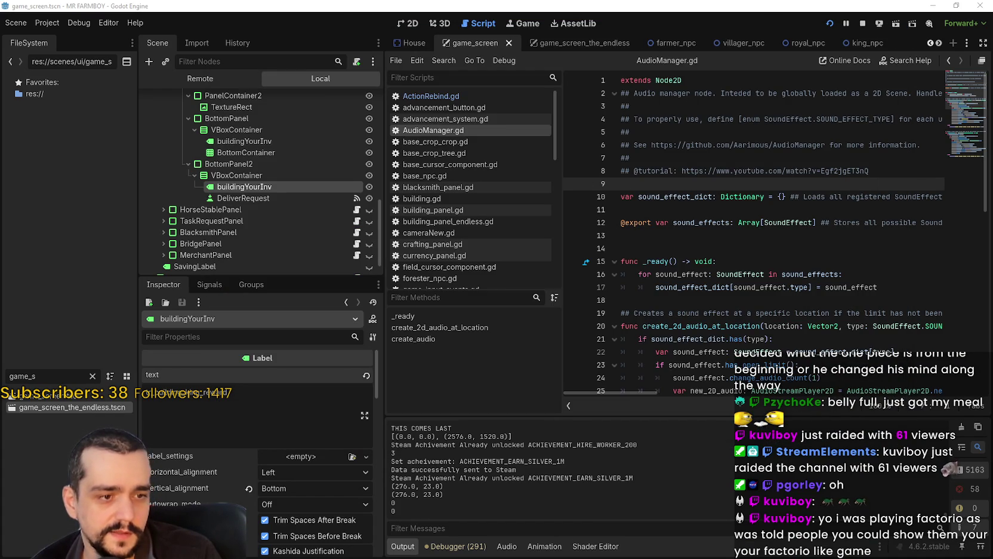
key("alt+Tab")
left_click(669, 17)
scroll(614, 220, "down", 3)
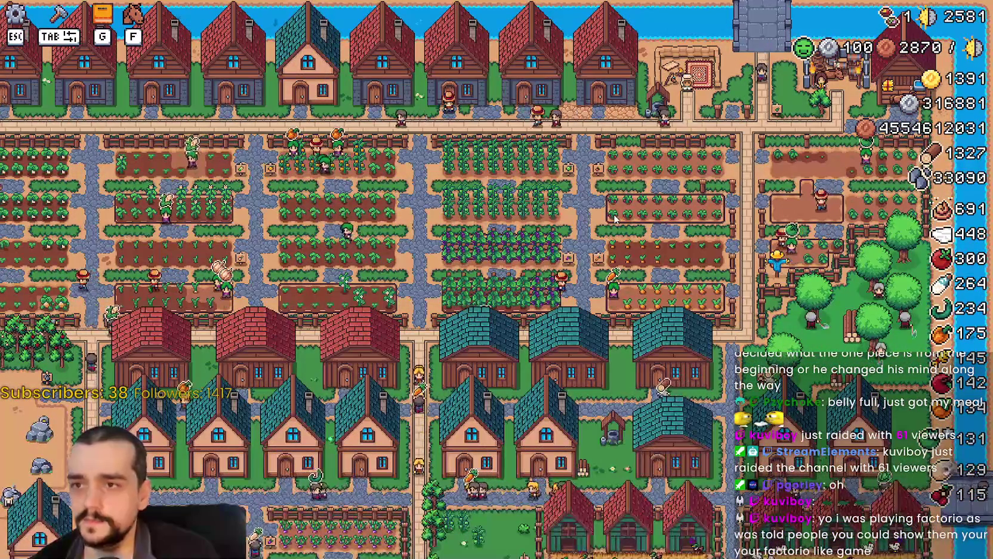
scroll(617, 221, "up", 4)
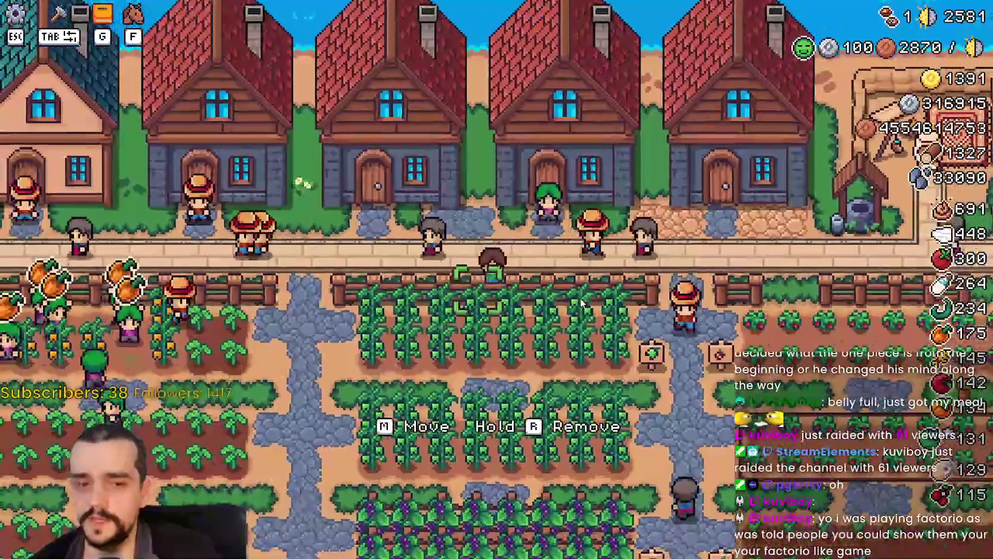
- Walk the farmer right, then zigzag down and left across the fields toward the houses
key("d")
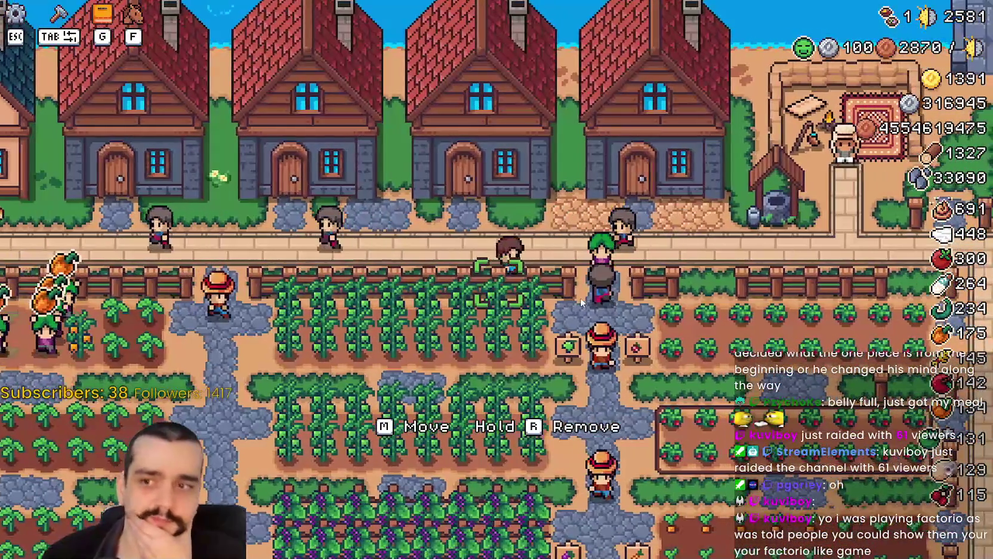
key("d")
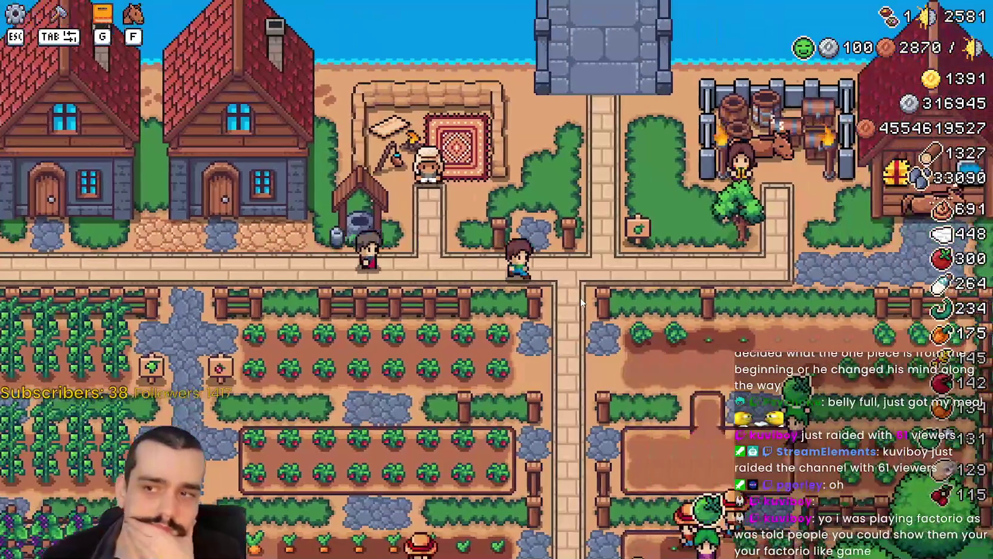
key("s")
key("a")
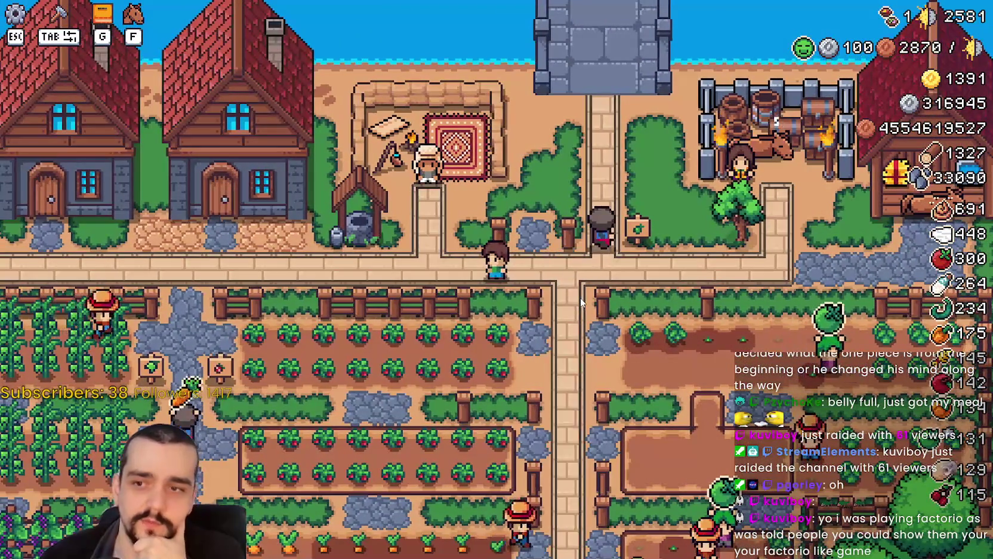
key("w")
key("a")
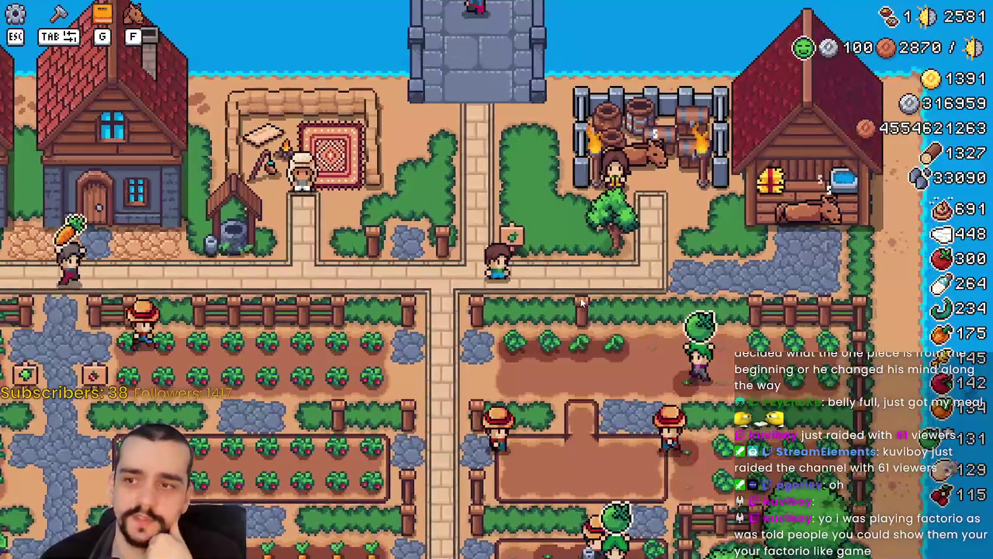
key("s")
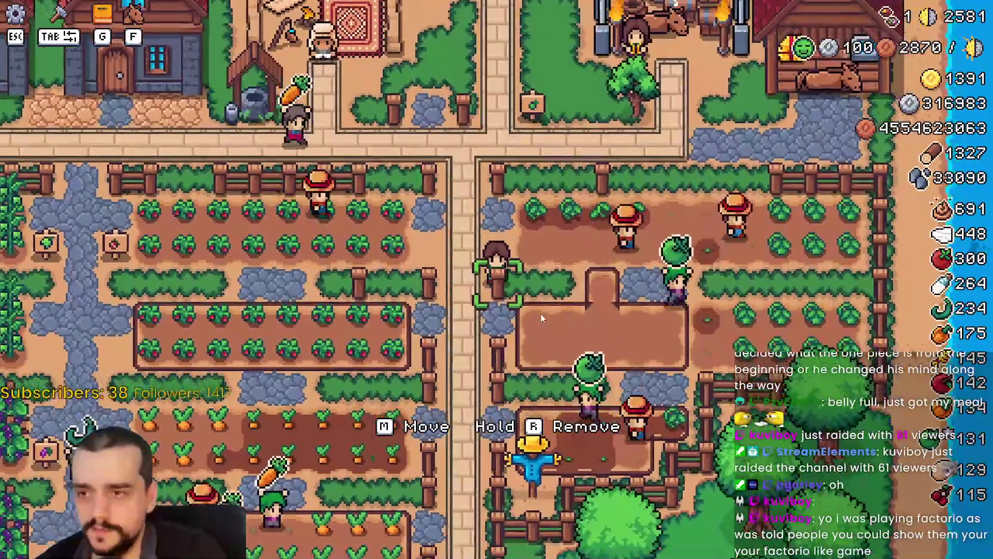
key("a")
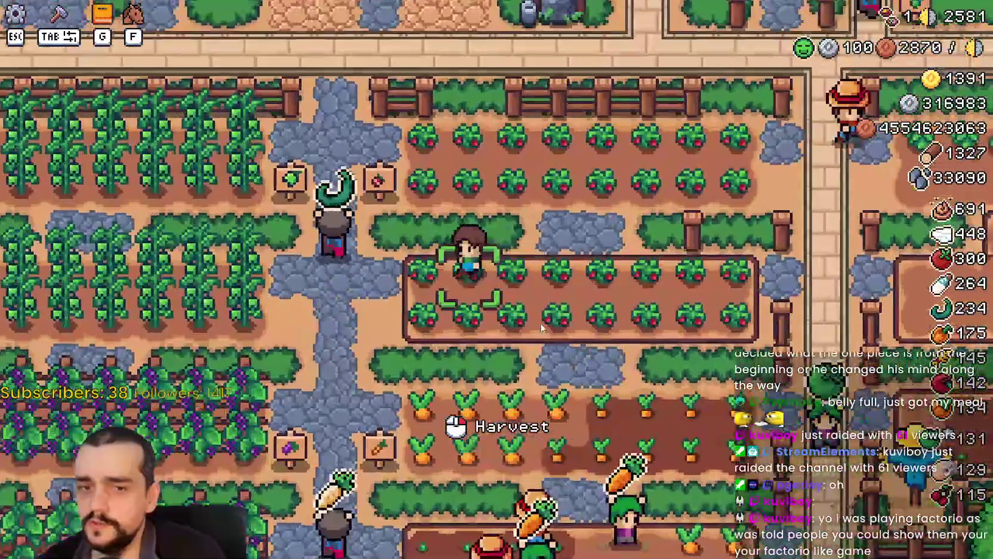
key("s")
key("a")
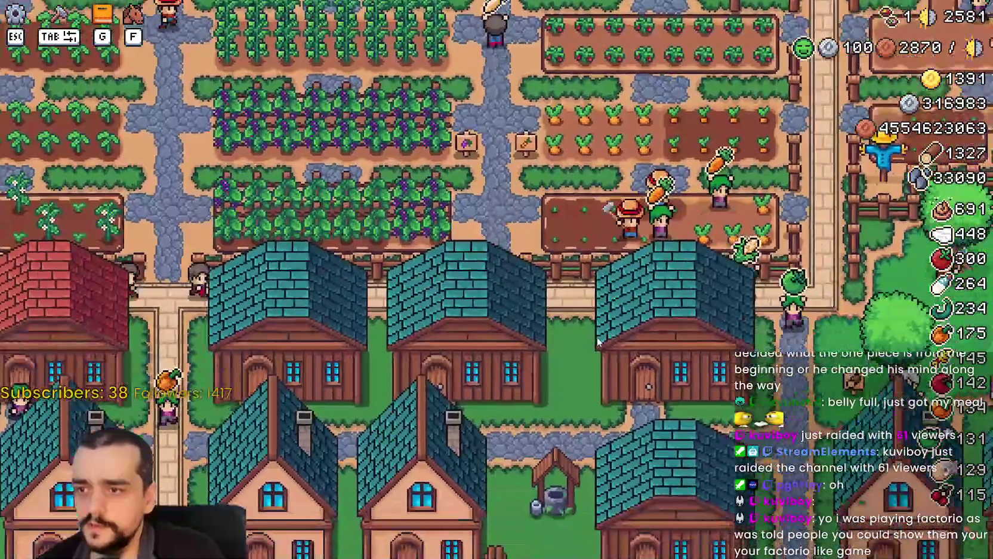
key("w")
key("a")
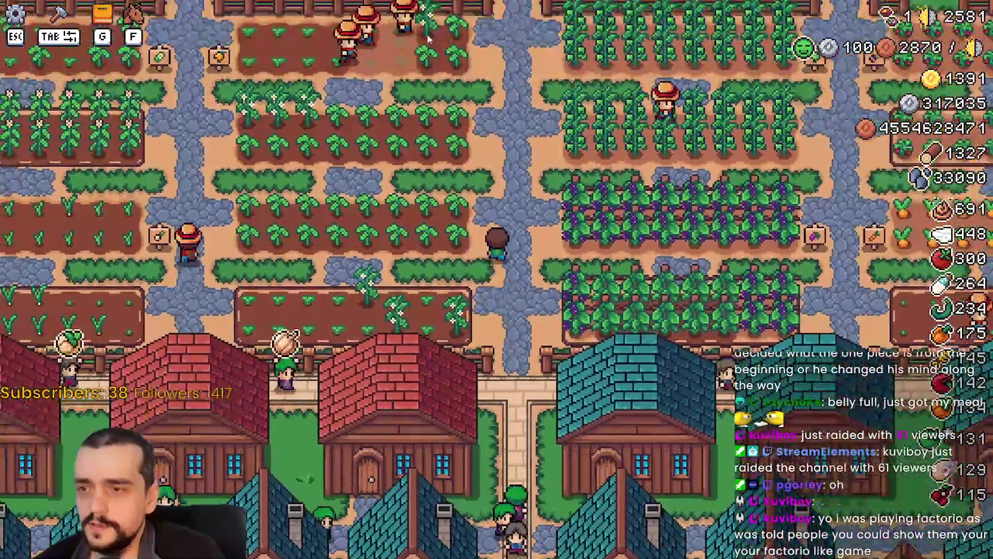
- Walk down through the grape plot to the path between the houses and open the Crafting recipes
key("w")
scroll(339, 296, "up", 2)
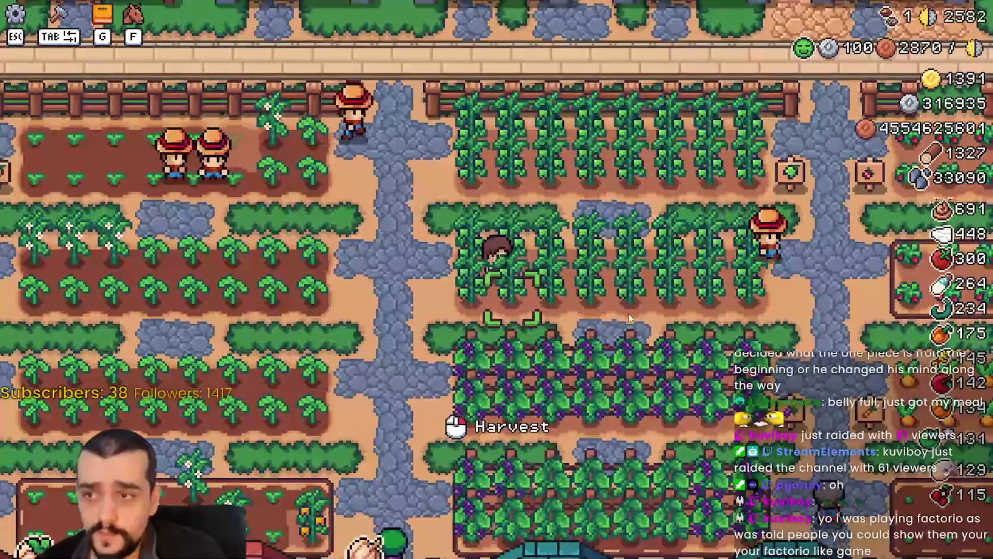
scroll(339, 296, "down", 2)
key("s")
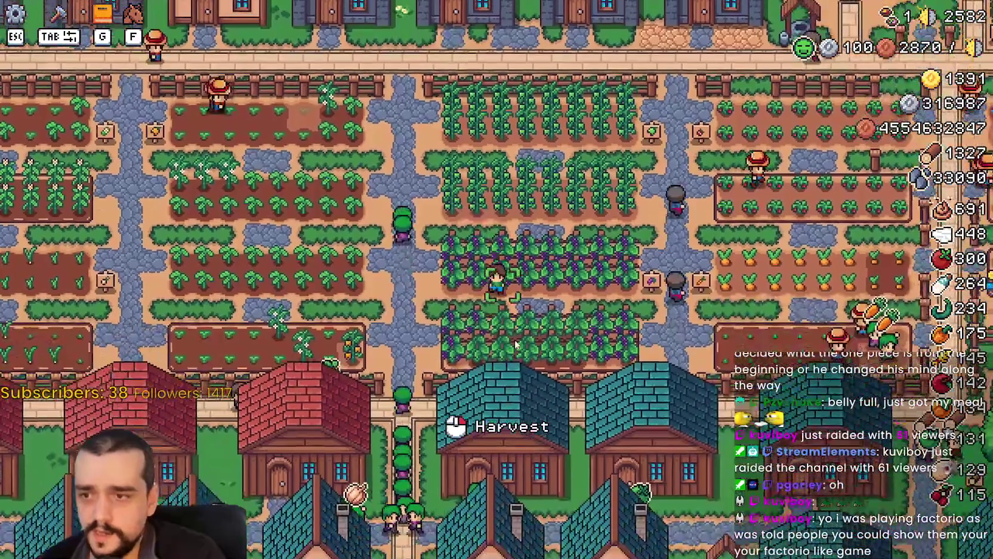
key("s")
scroll(466, 288, "up", 2)
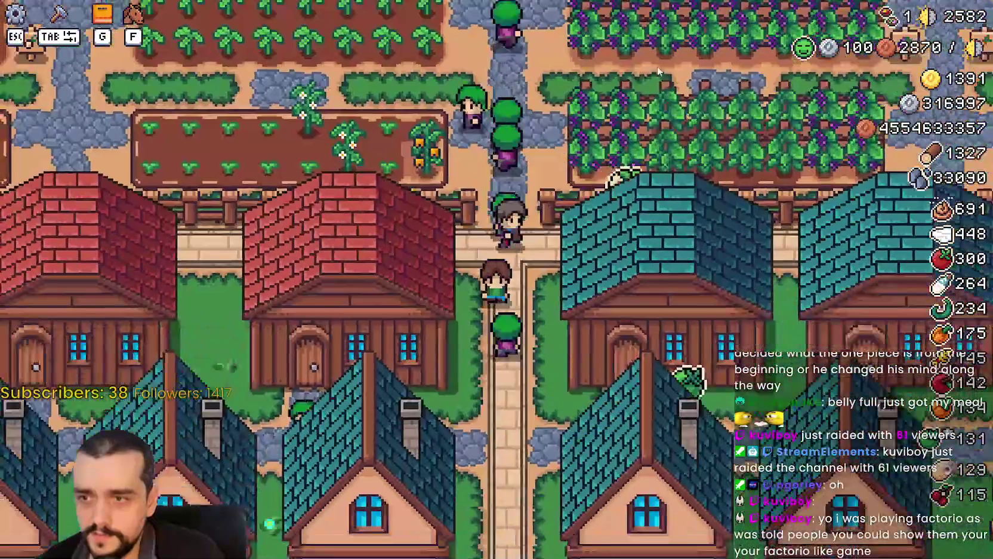
scroll(452, 289, "down", 2)
key("Tab")
- Browse the decorations and land tile recipes while walking north, then close Crafting
scroll(90, 179, "down", 3)
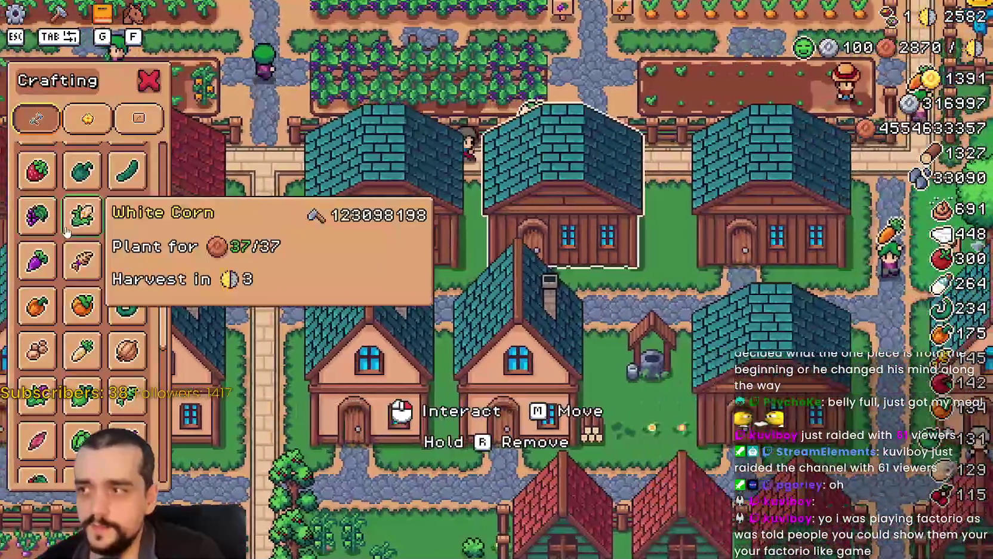
key("d")
scroll(95, 173, "up", 3)
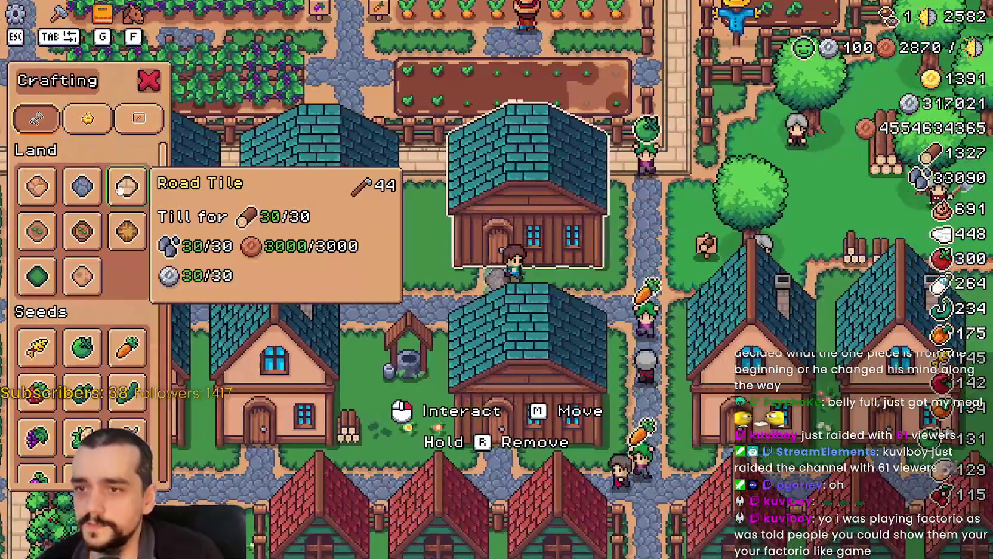
key("d")
left_click(139, 118)
left_click(110, 122)
key("w")
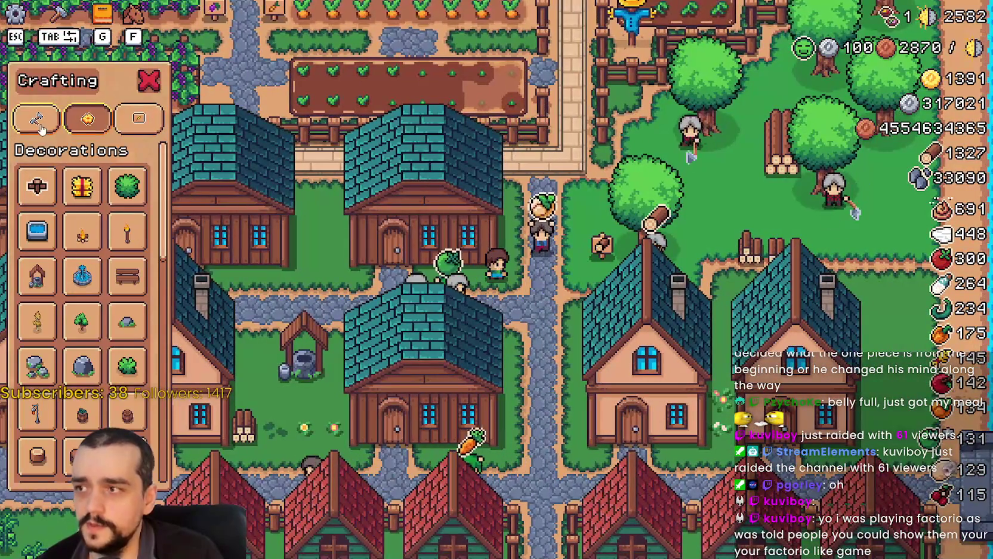
left_click(39, 125)
key("w")
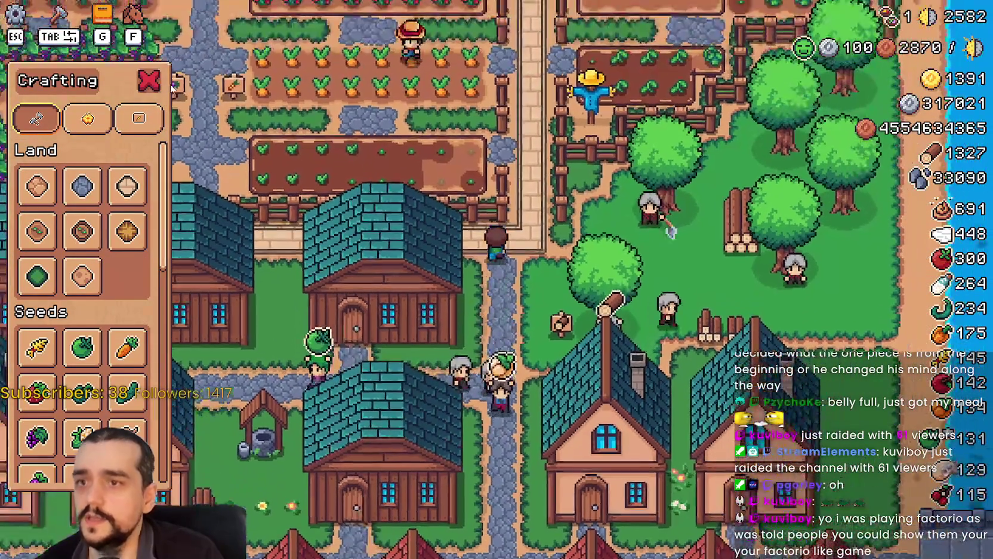
key("w")
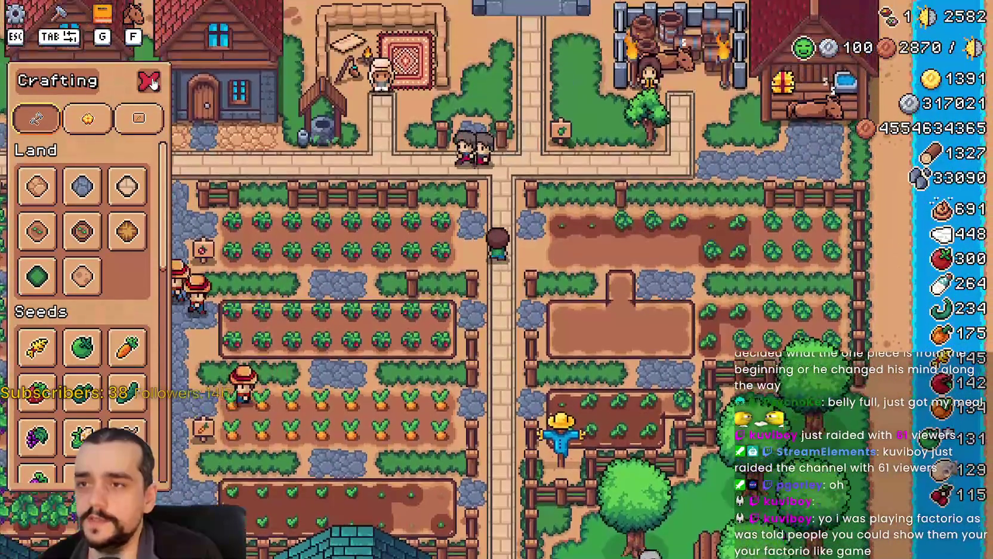
key("Escape")
- Check a house's hirable workers panel twice, closing it each time
key("a")
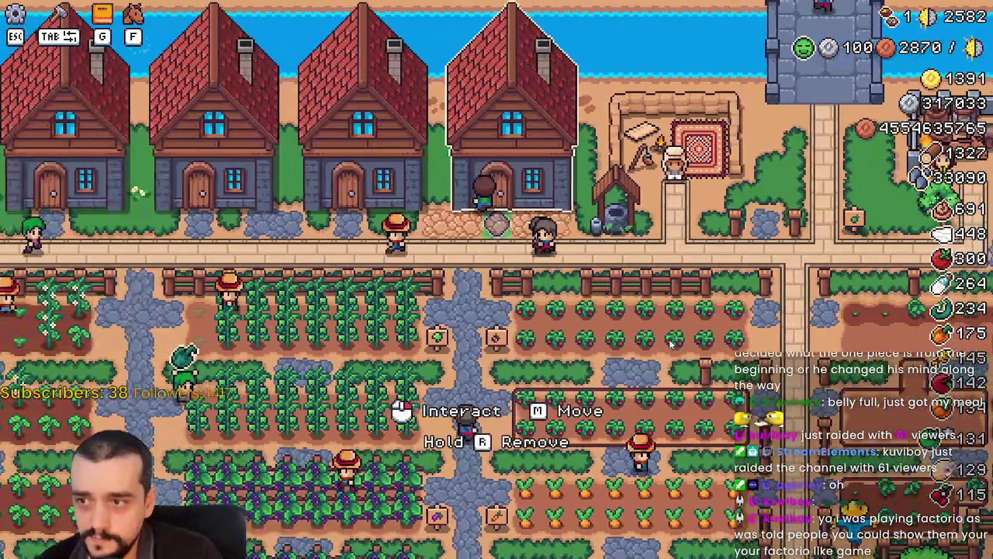
left_click(497, 245)
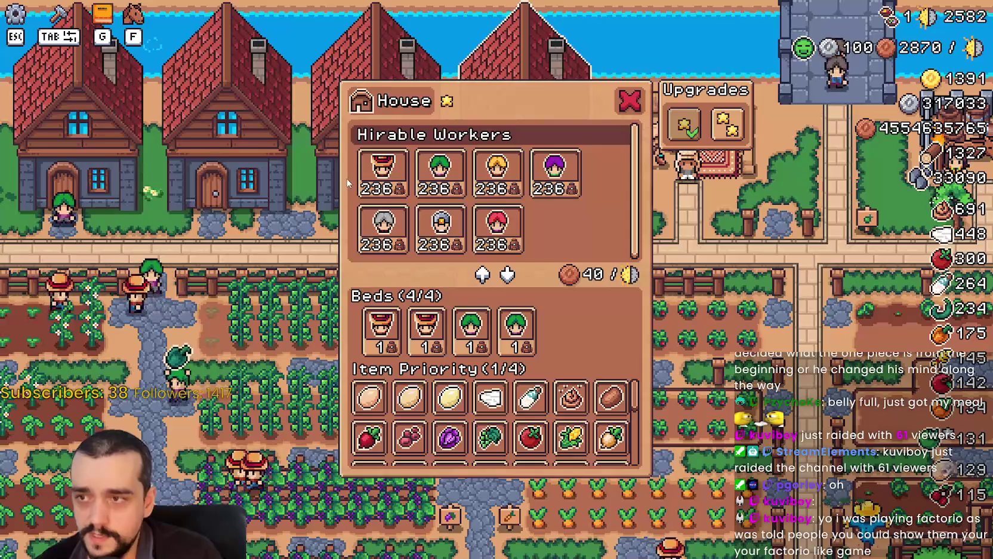
key("d")
left_click(345, 239)
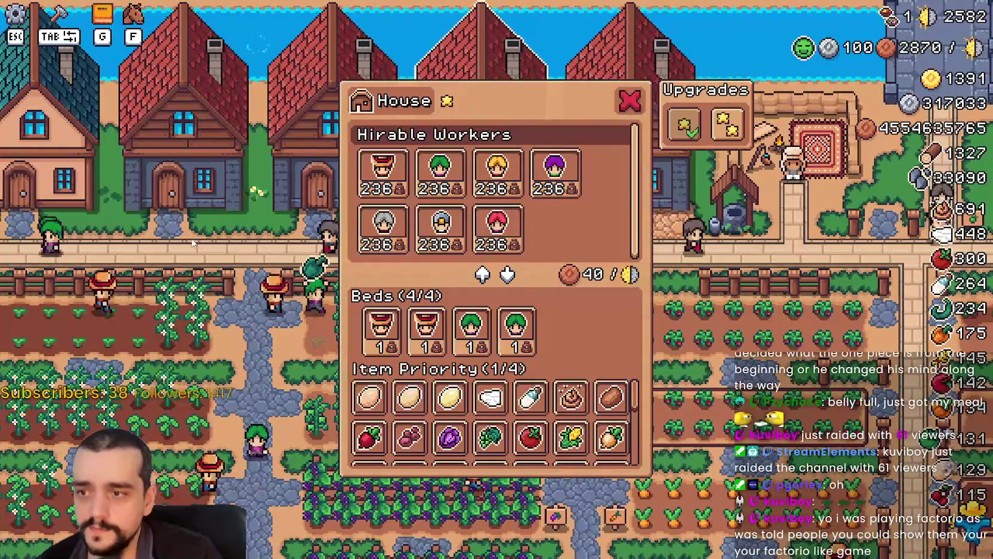
key("Escape")
- Zoom out over the village map and back in
scroll(497, 296, "down", 3)
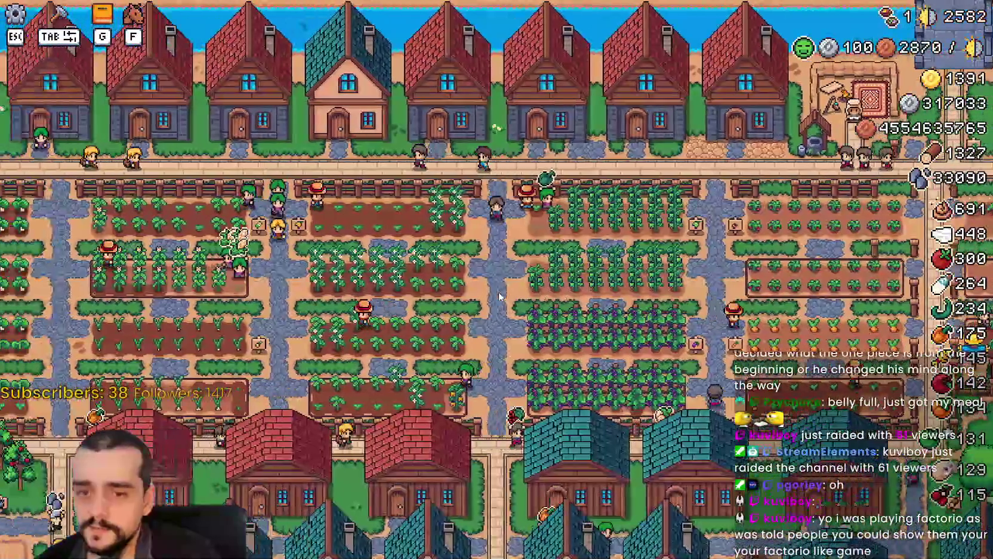
scroll(662, 295, "up", 3)
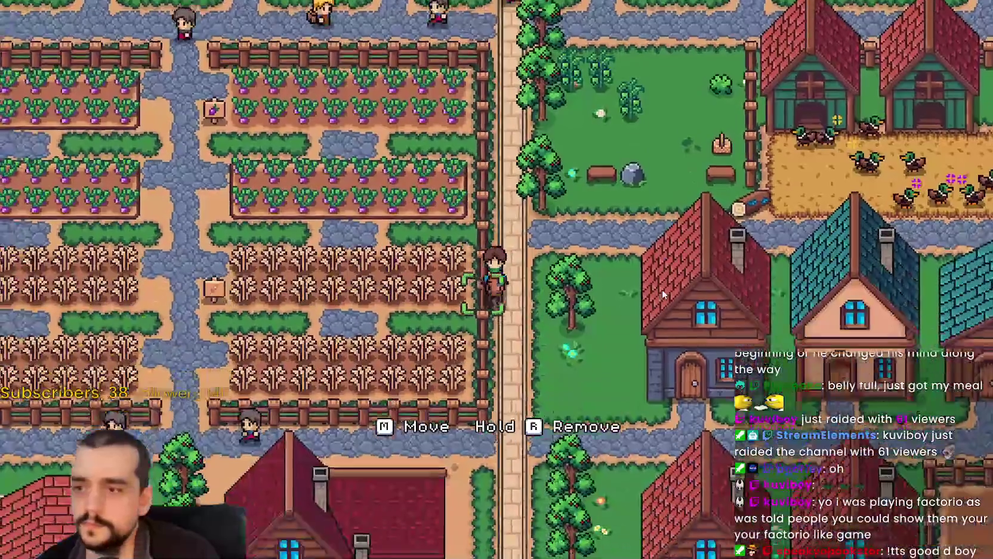
scroll(662, 289, "down", 5)
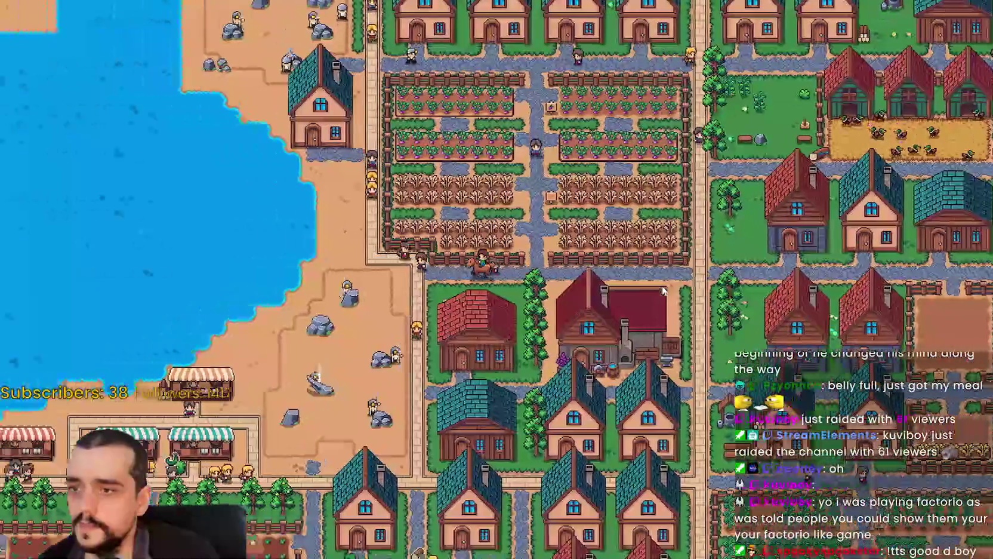
scroll(662, 290, "down", 5)
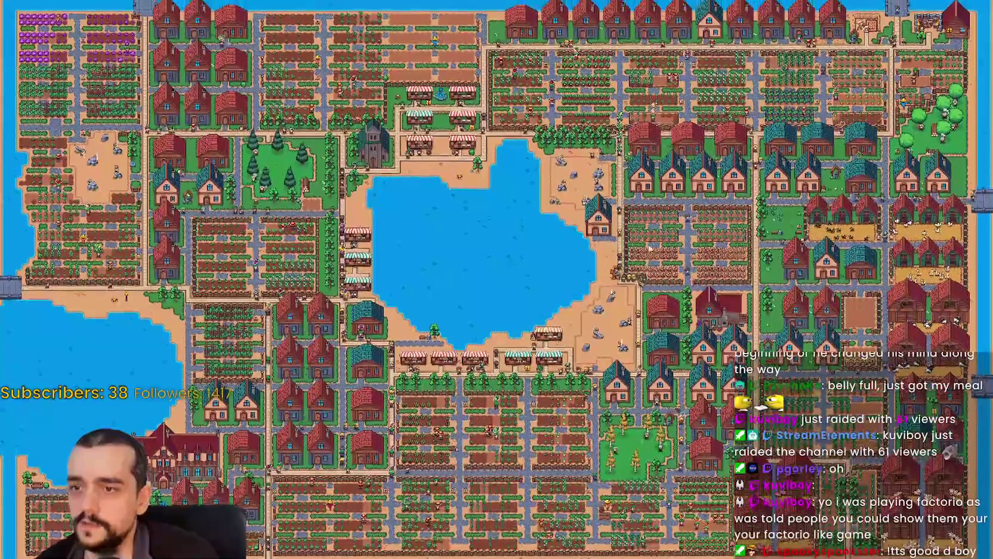
scroll(651, 247, "up", 1)
scroll(636, 232, "up", 6)
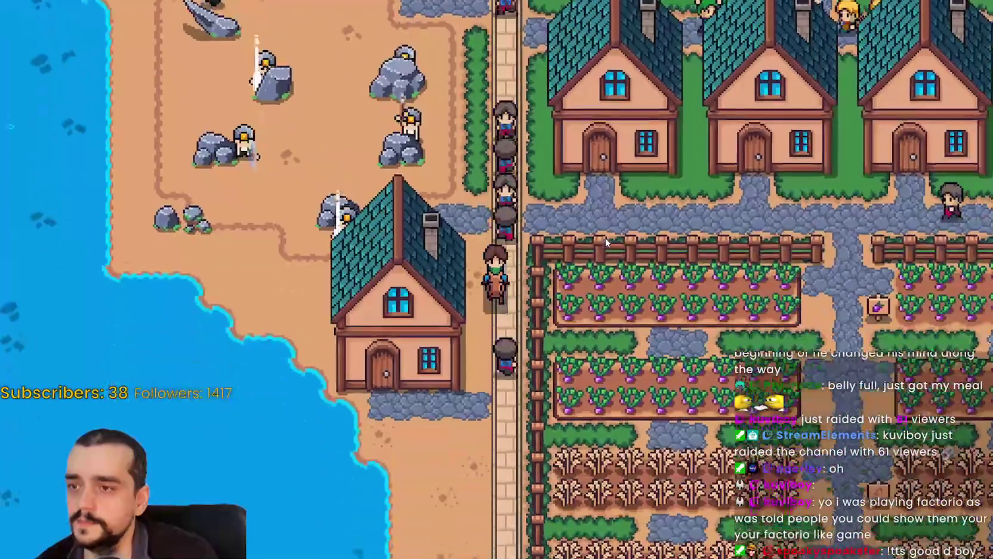
scroll(605, 244, "up", 4)
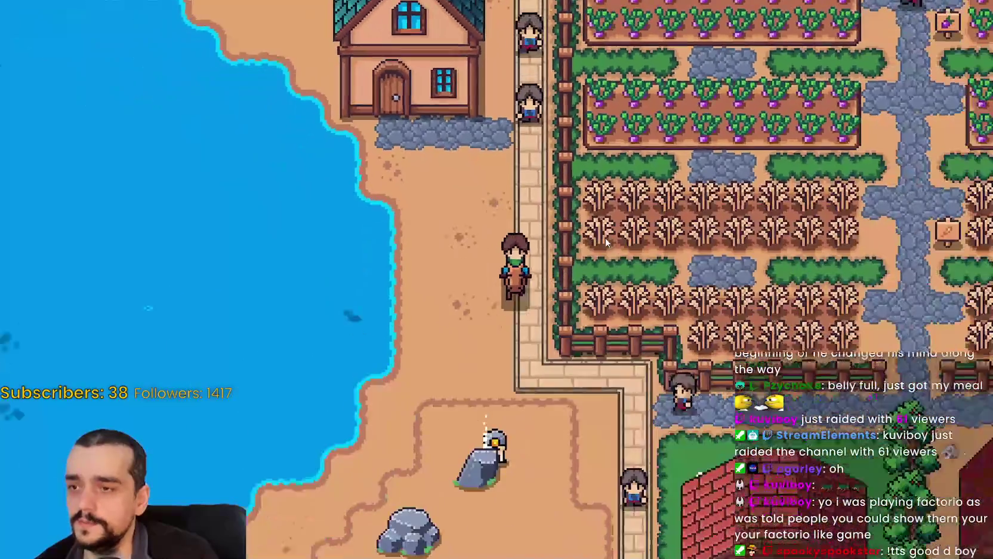
scroll(637, 305, "up", 4)
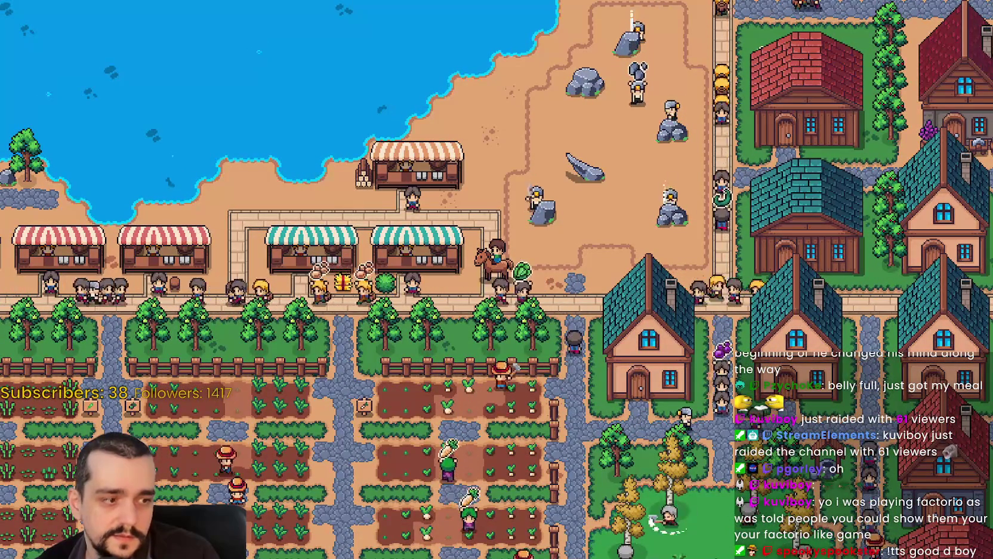
- Search the Steam store for 'MR FARMBOY', open its page and view the media full-screen
key("alt+Tab")
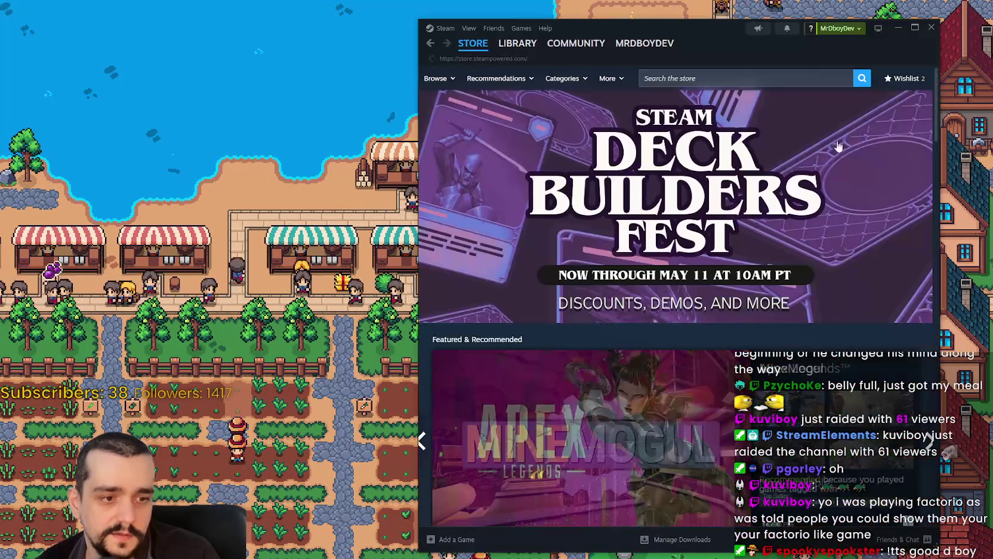
left_click_drag(711, 28, 612, 22)
left_click(629, 73)
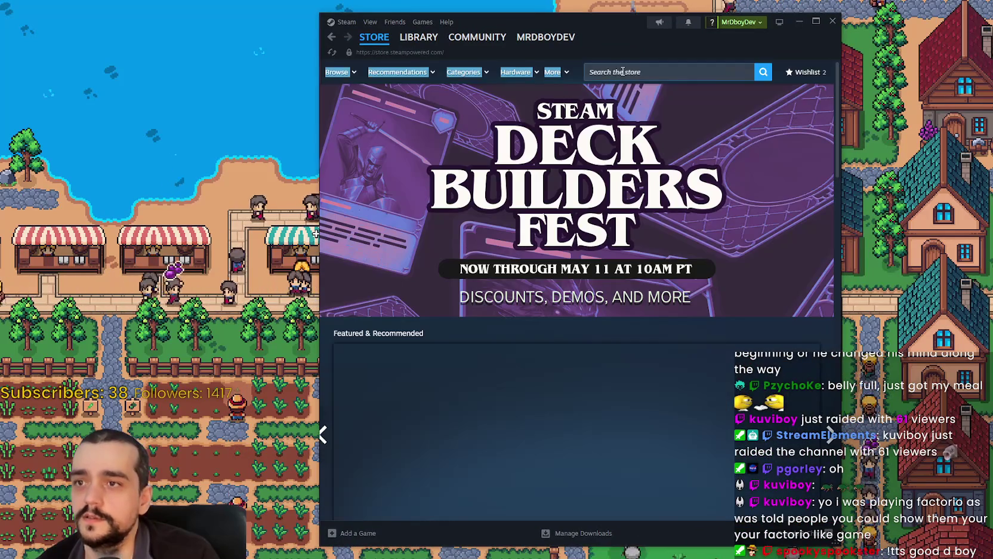
type("MR FARMBOY")
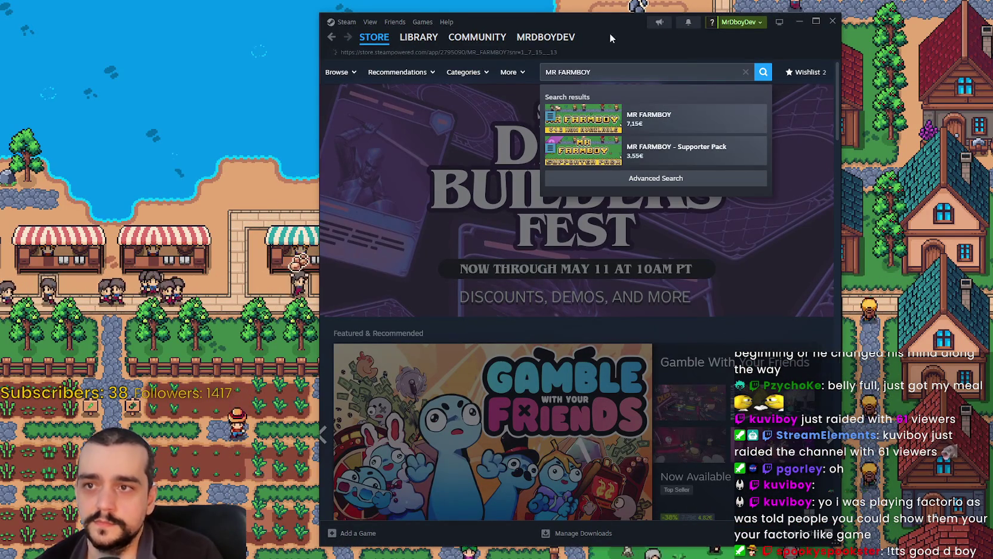
left_click_drag(610, 37, 619, 26)
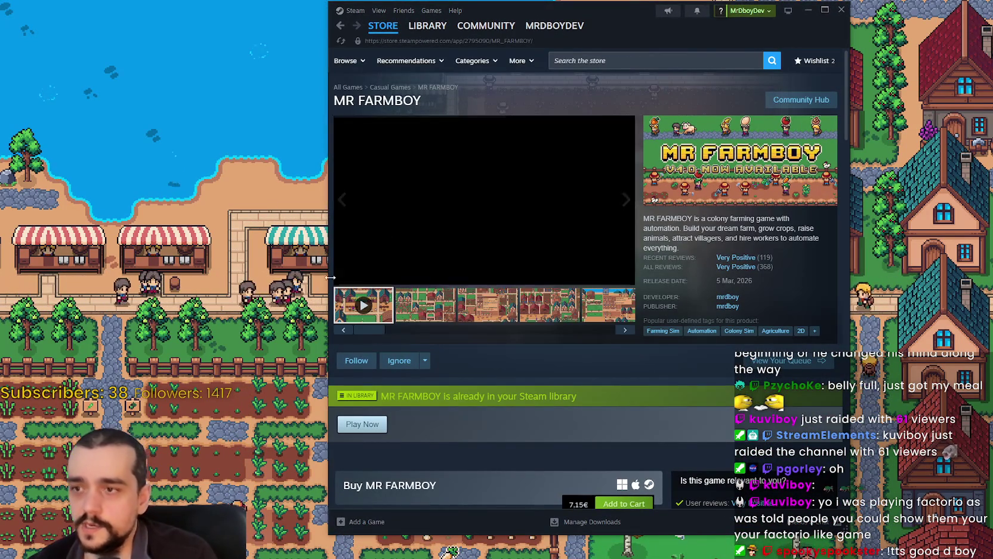
left_click(624, 276)
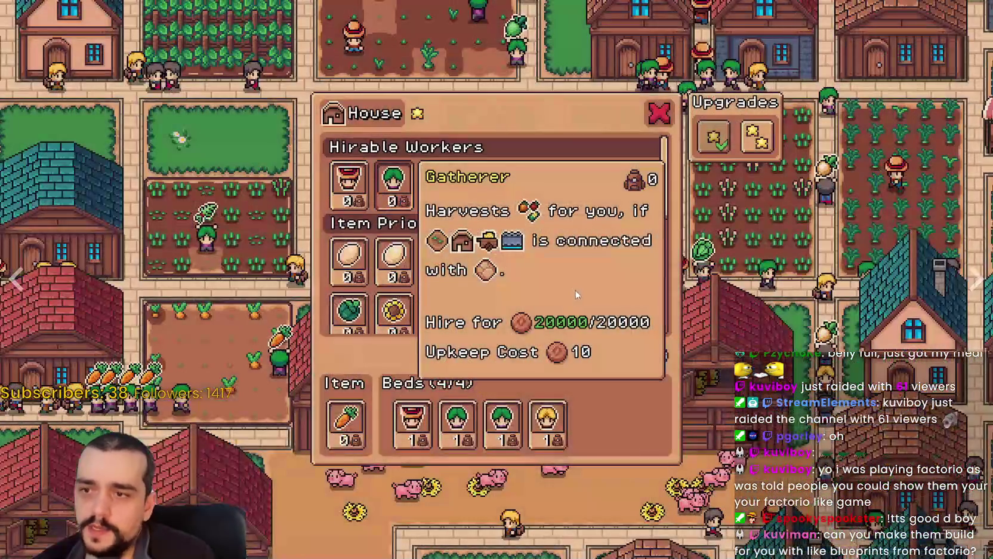
- Exit the full-screen screenshot, ride north then west along the road, and bring up Crafting
key("Escape")
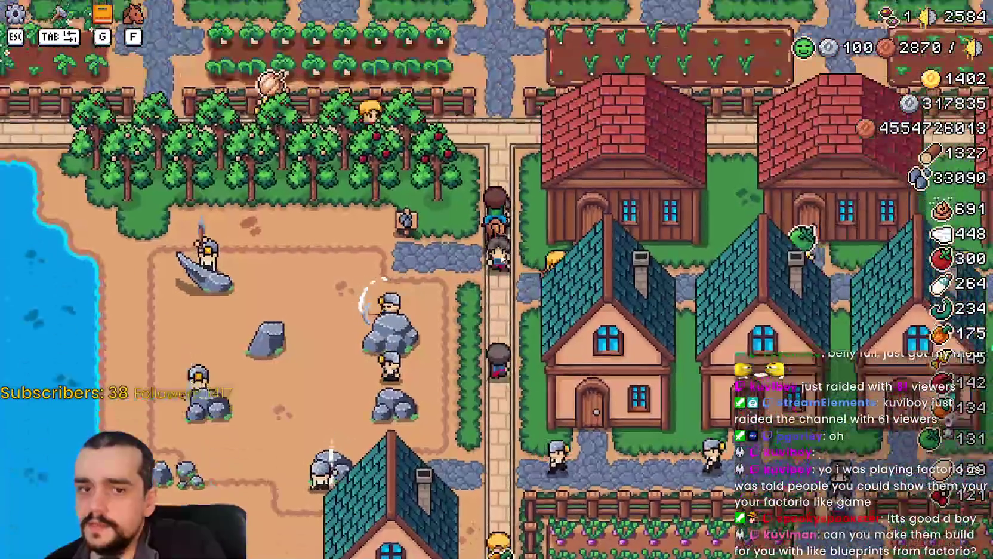
key("w")
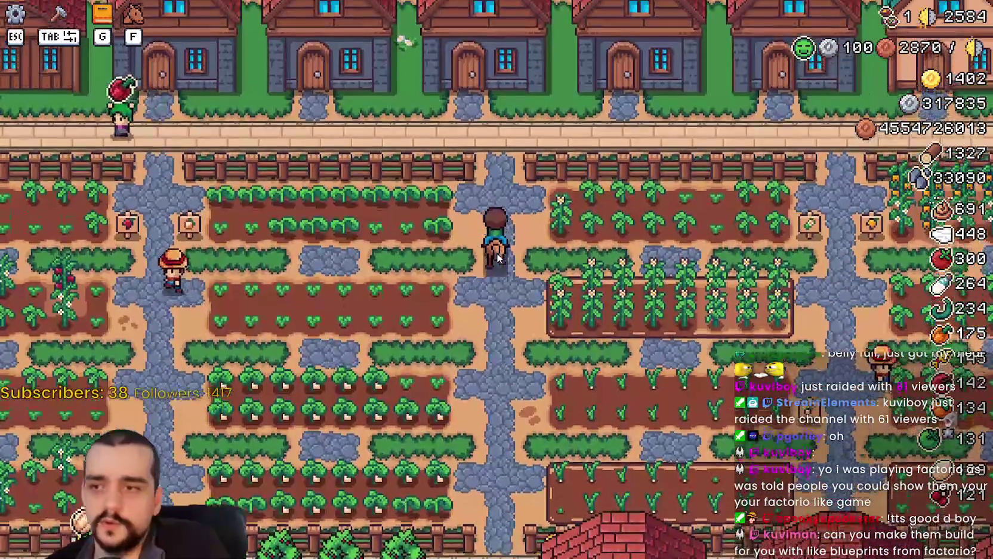
key("a")
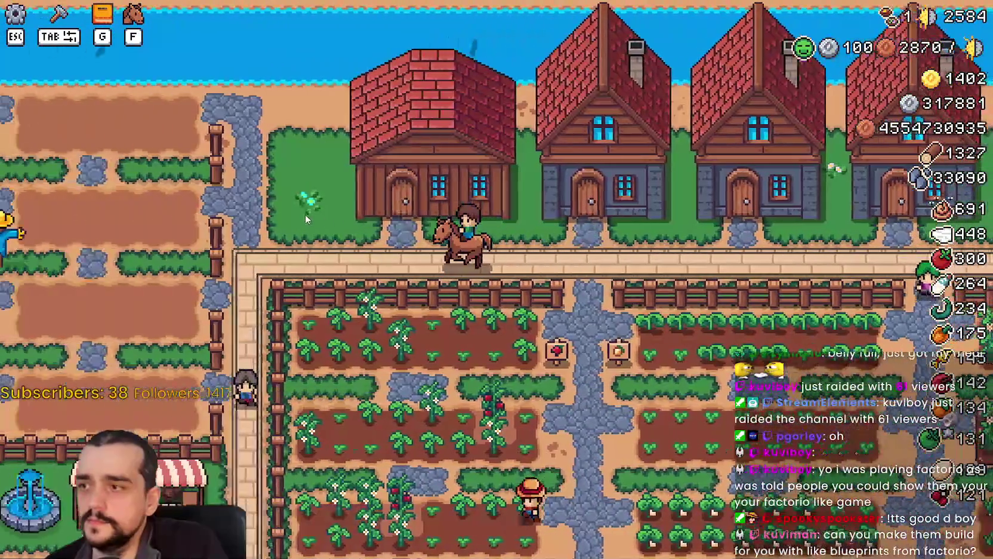
key("w")
key("Tab")
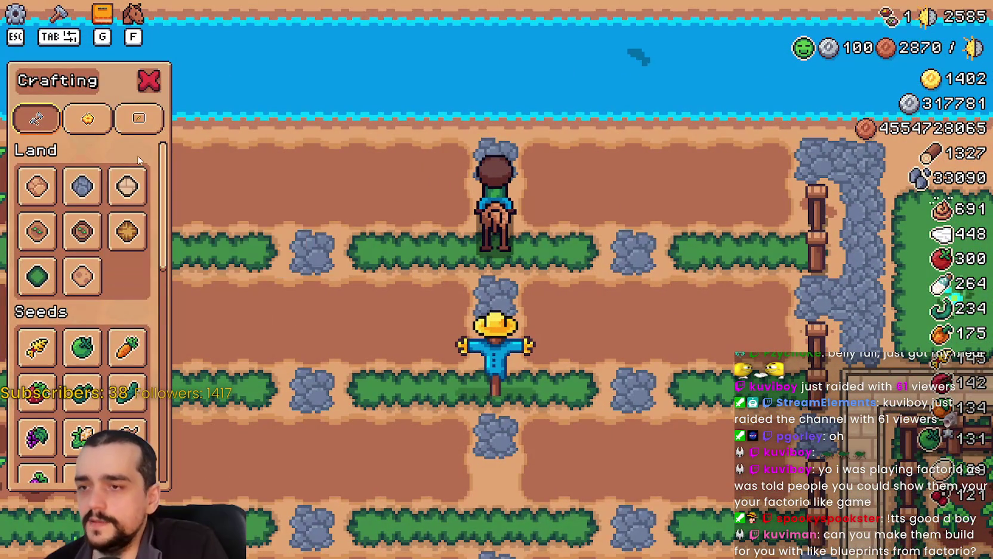
- Dismount near the field and pick the Reclaimed Farm Tile from the Crafting recipes
key("d")
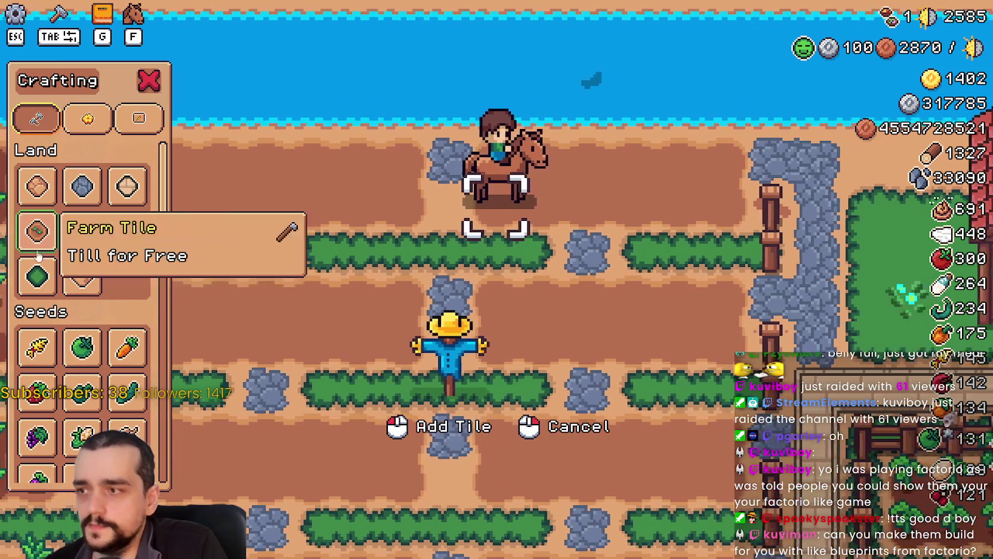
key("f")
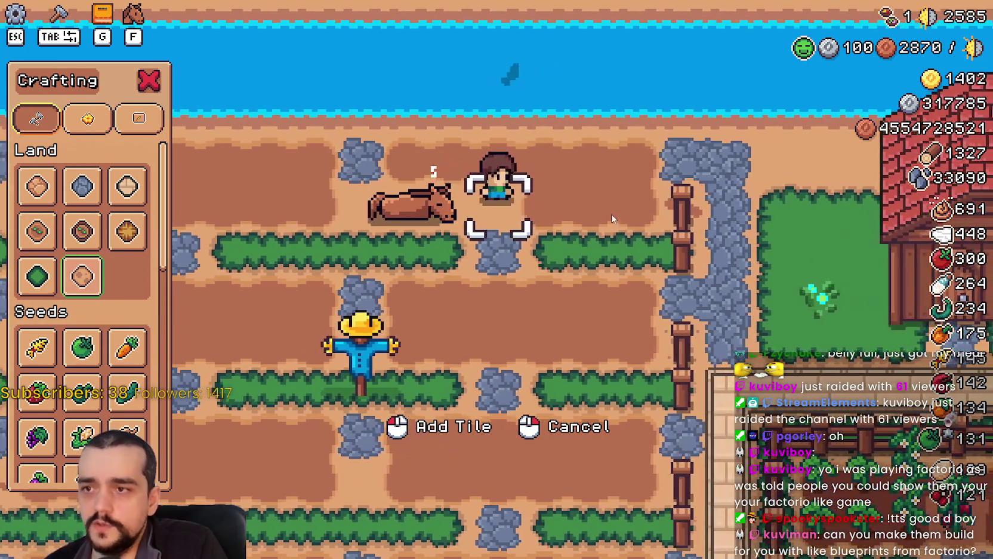
key("d")
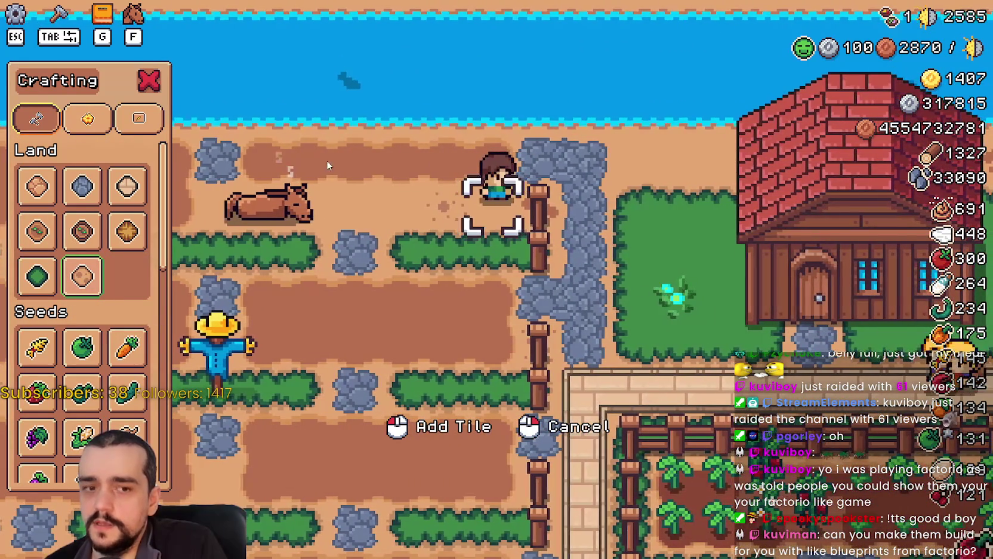
key("a")
key("d")
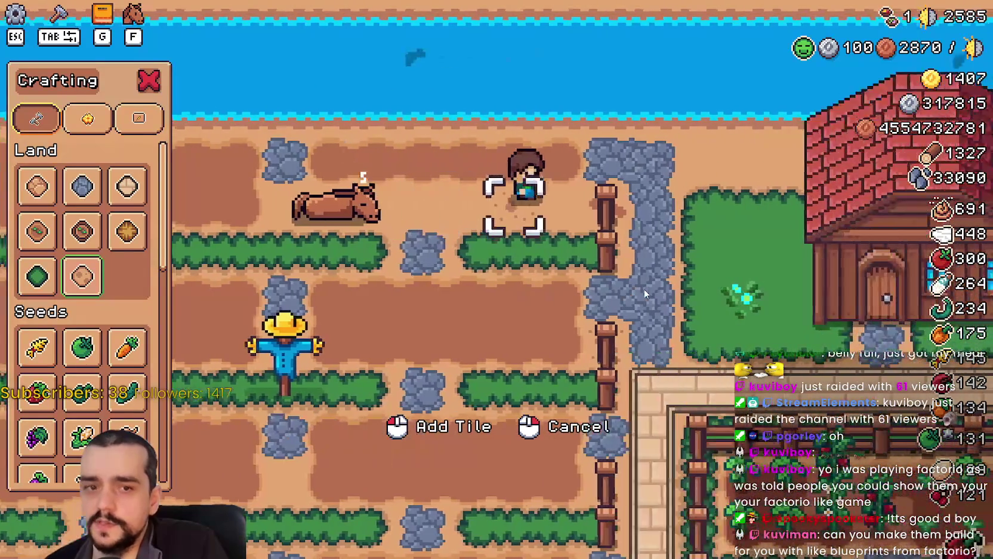
left_click(37, 231)
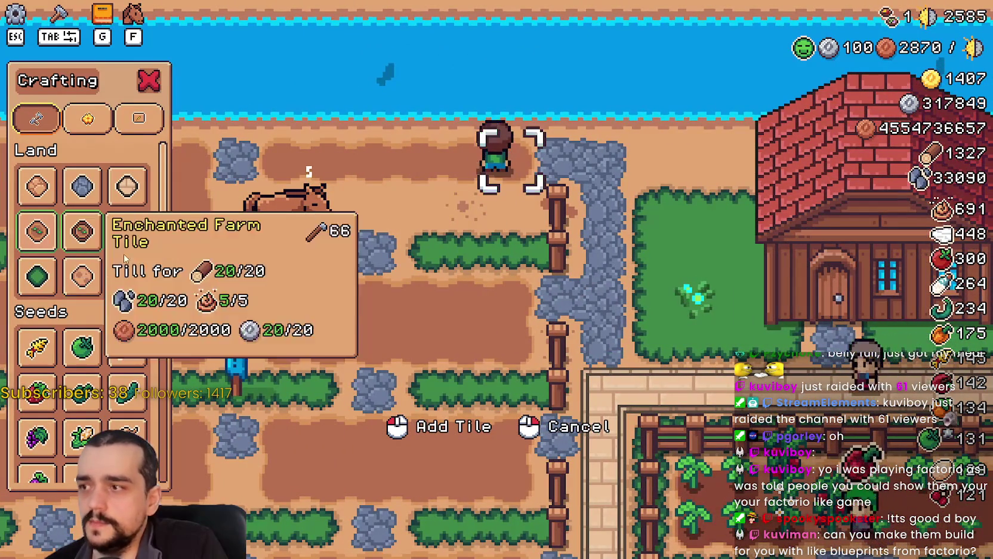
- Walk the farmer left across the farm and up to the top plot beside the scarecrow
key("a")
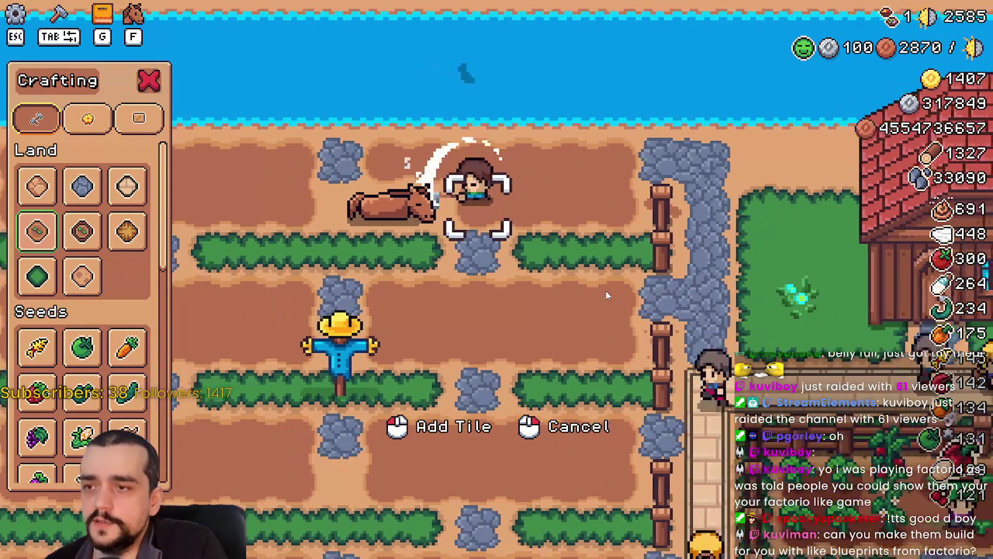
key("a")
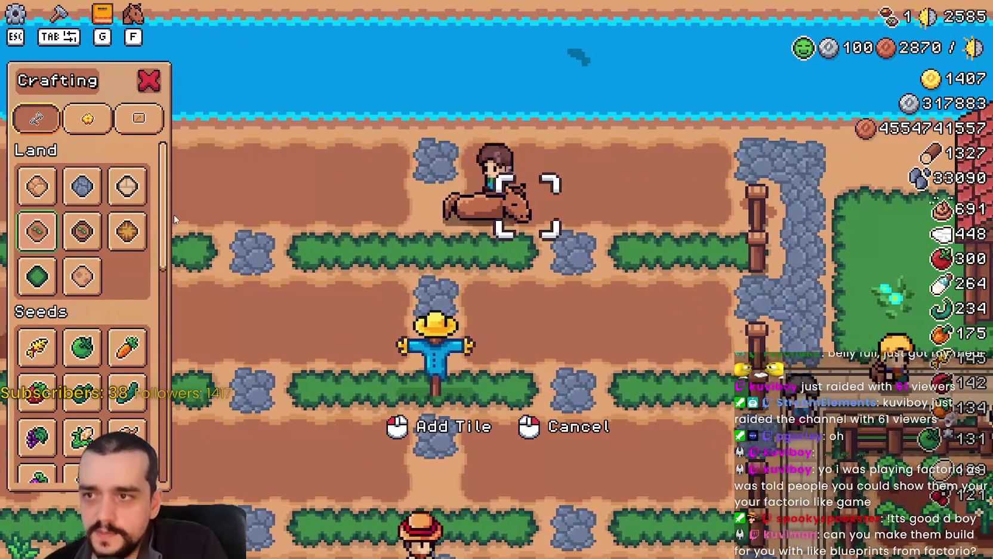
key("f")
key("d")
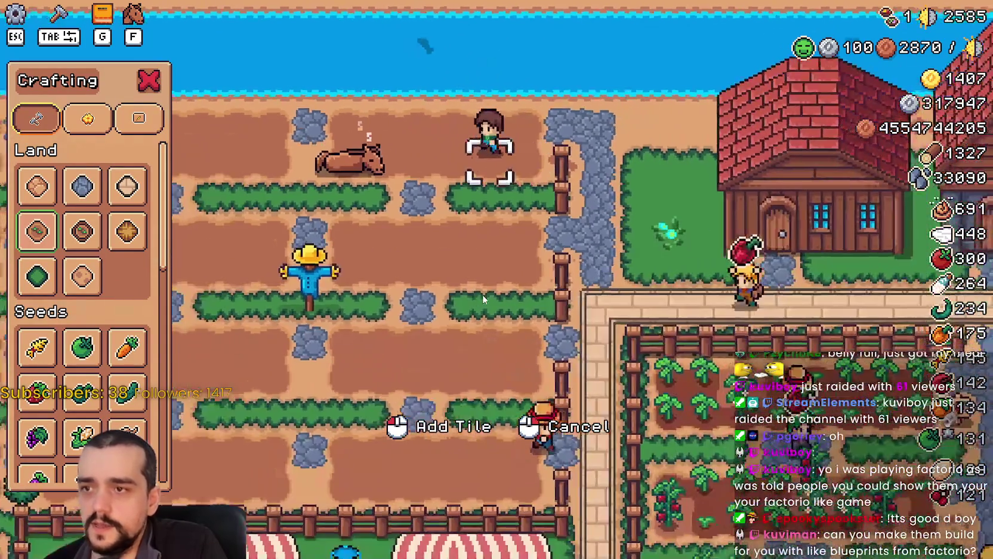
key("a")
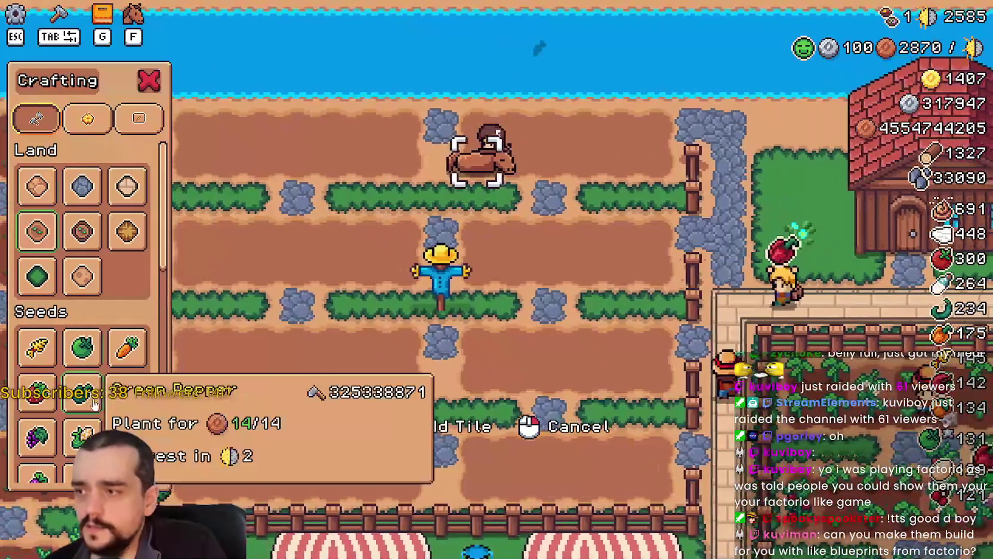
scroll(36, 388, "down", 2)
key("w")
key("s")
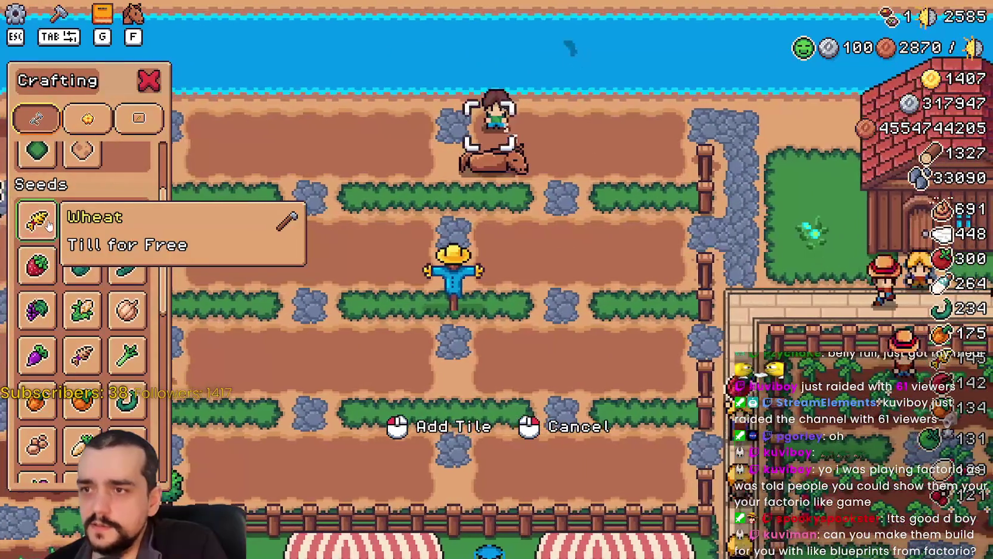
- Plant and water wheat along the top row, then along the row below going left
key("d")
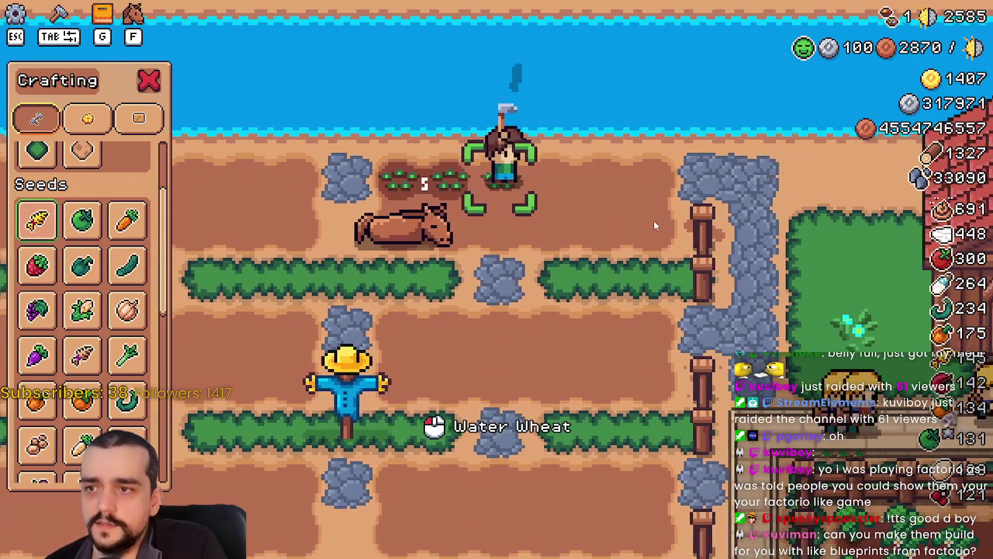
key("d")
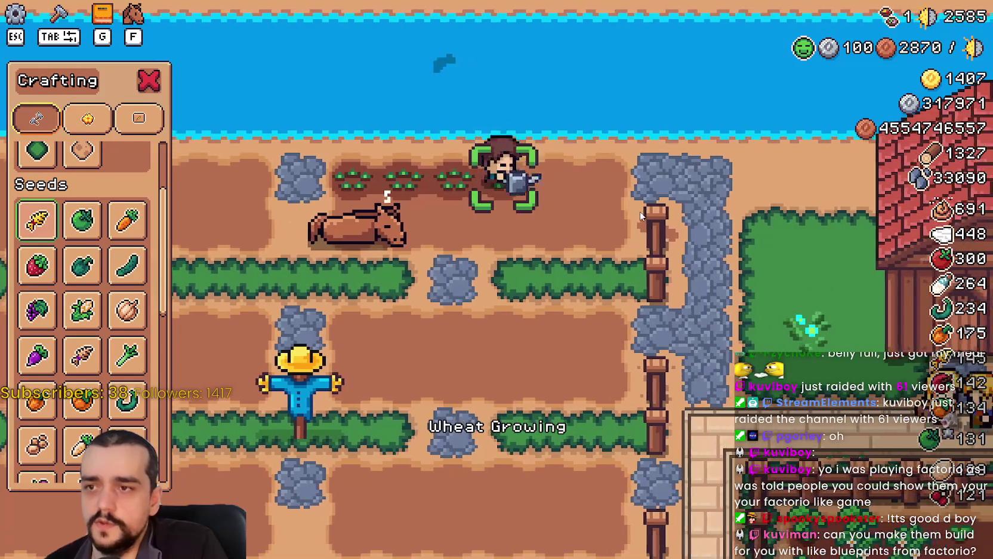
key("d")
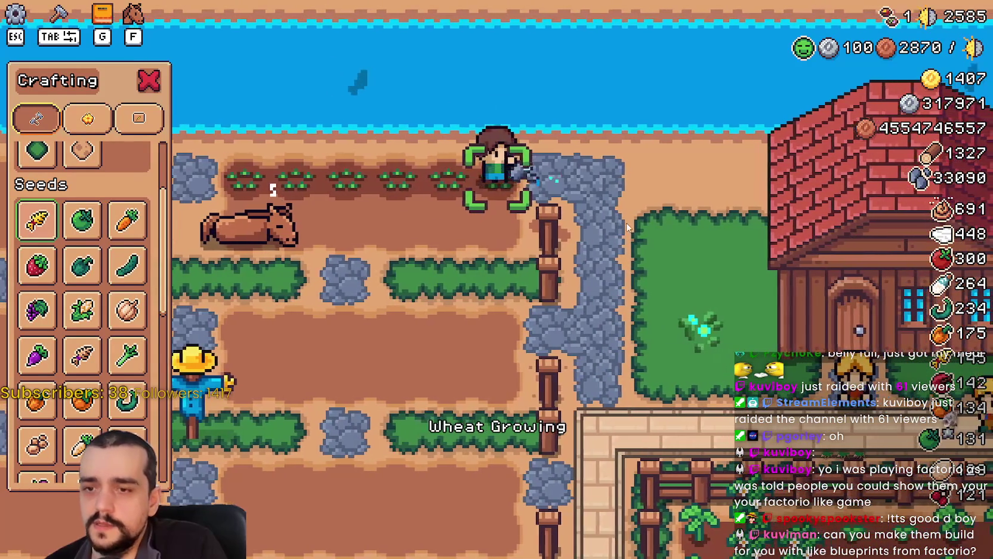
key("s")
key("a")
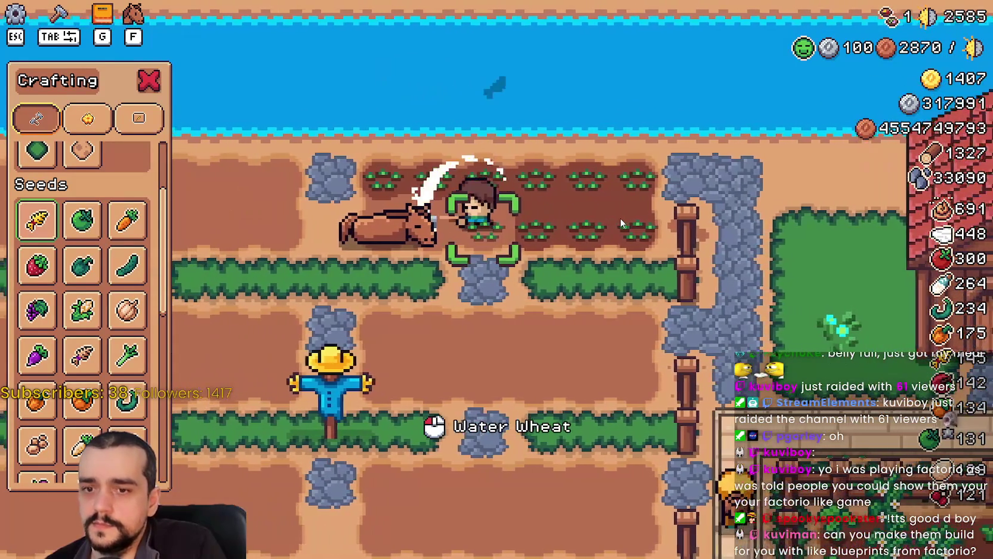
key("a")
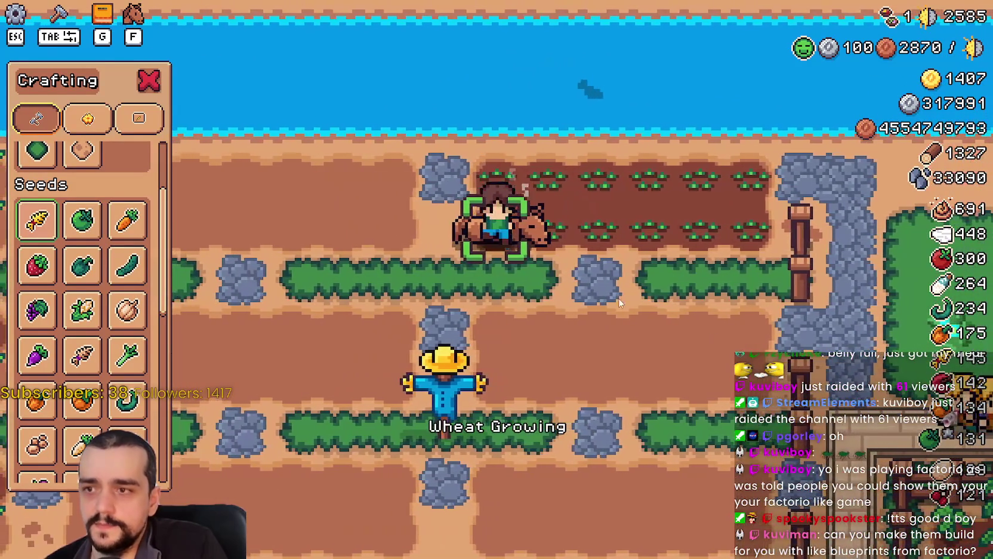
- Close the crafting panel and ride down-right past the houses into the crop field
key("f")
key("Tab")
key("s")
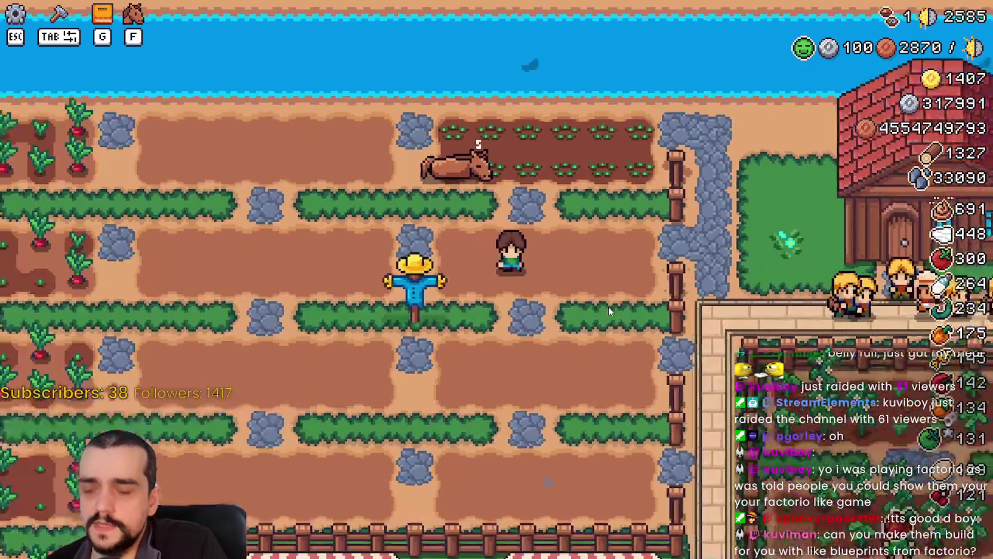
key("d")
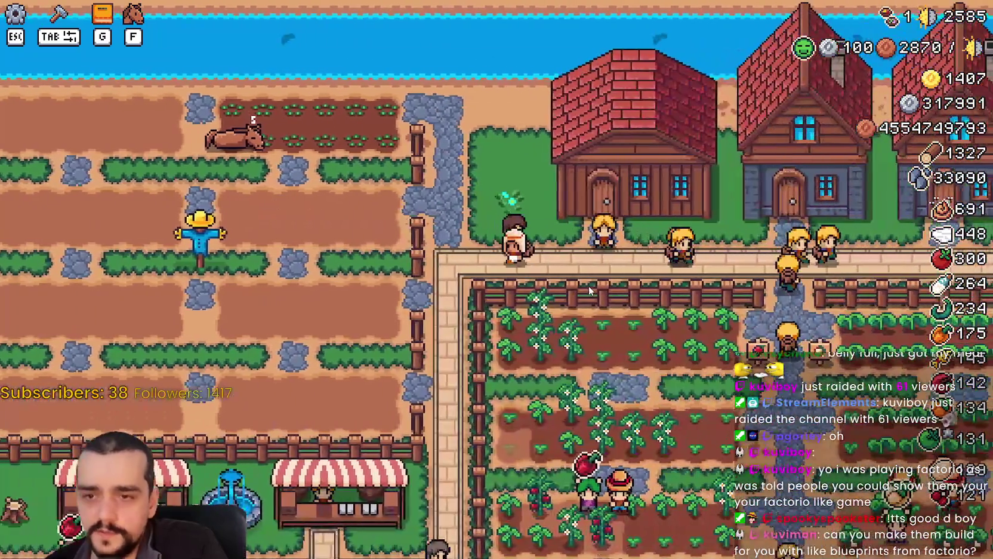
scroll(597, 303, "down", 3)
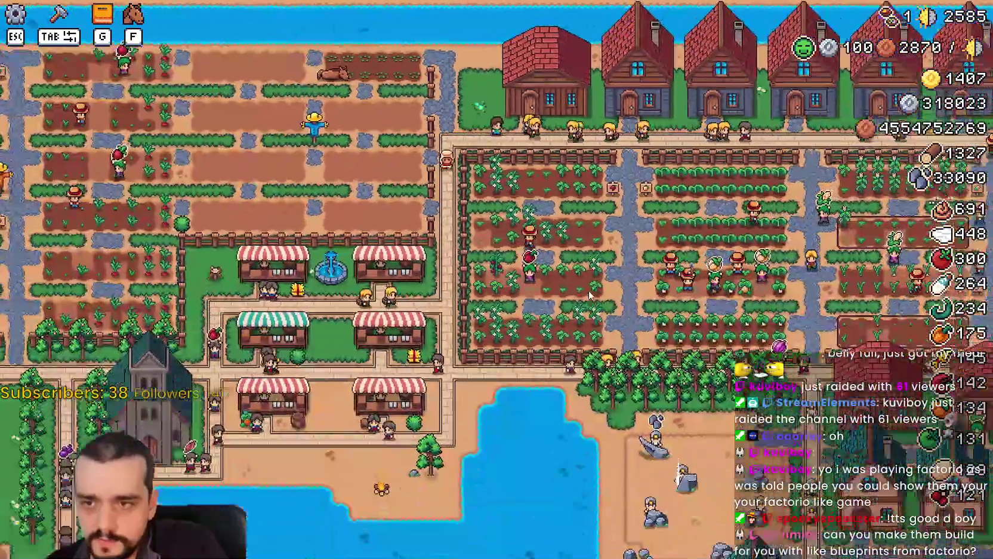
scroll(589, 295, "up", 3)
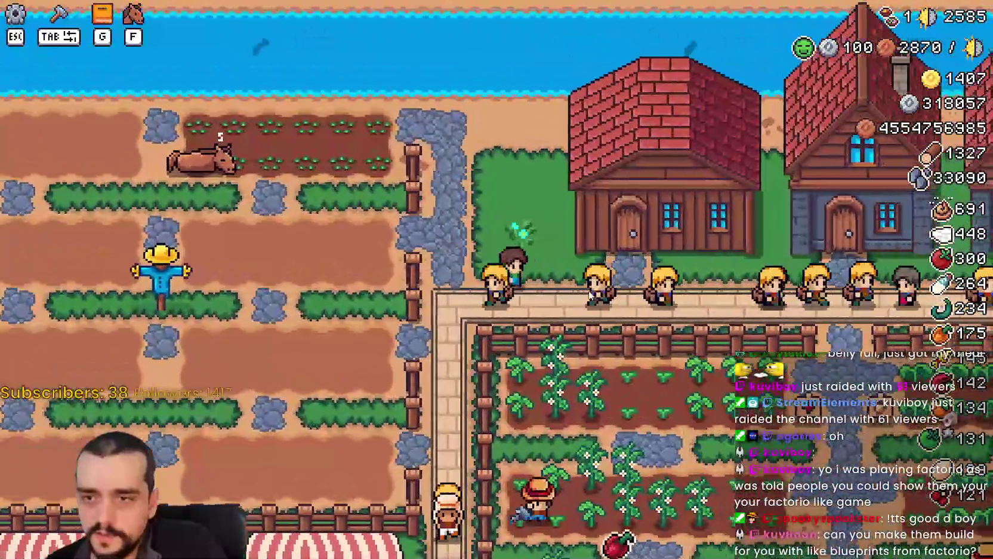
key("d")
key("s")
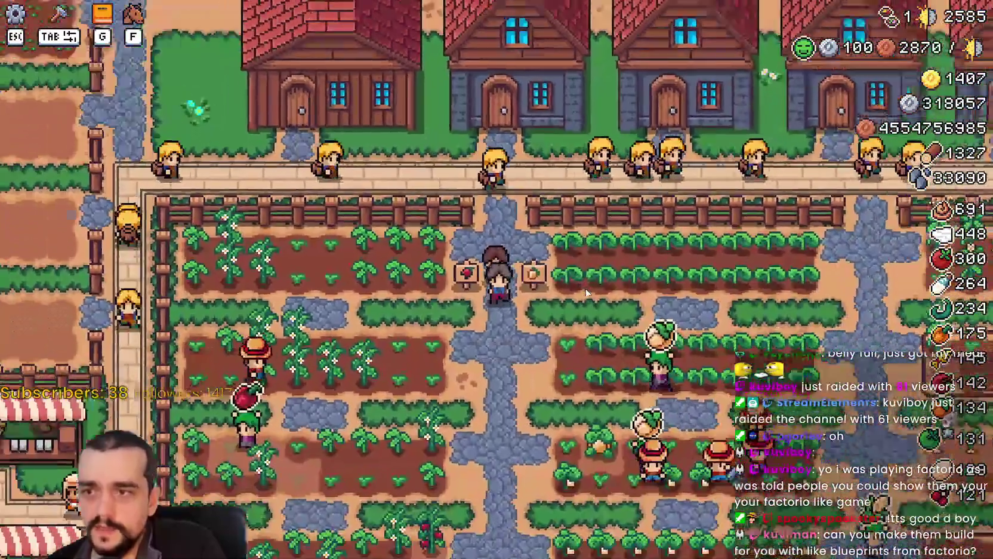
scroll(586, 293, "down", 2)
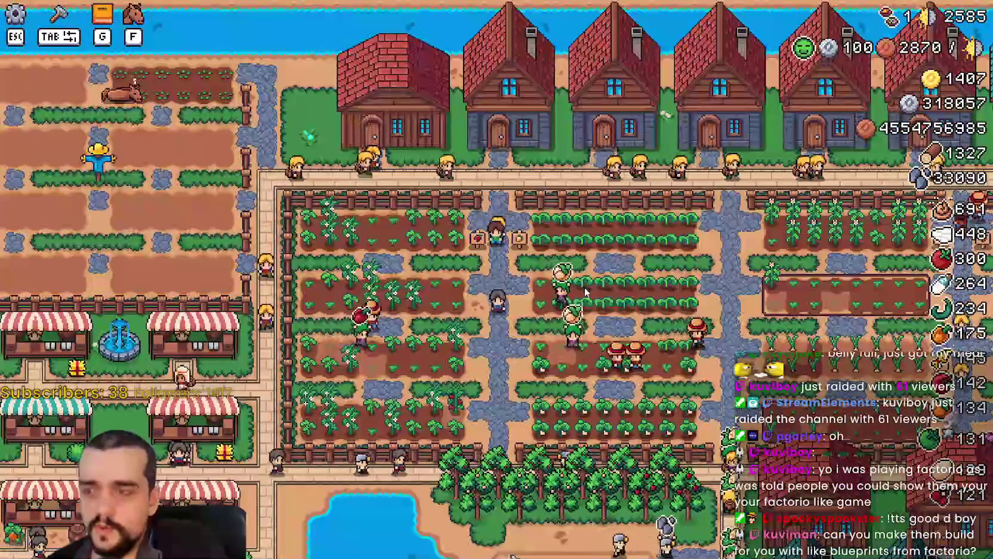
scroll(585, 289, "up", 2)
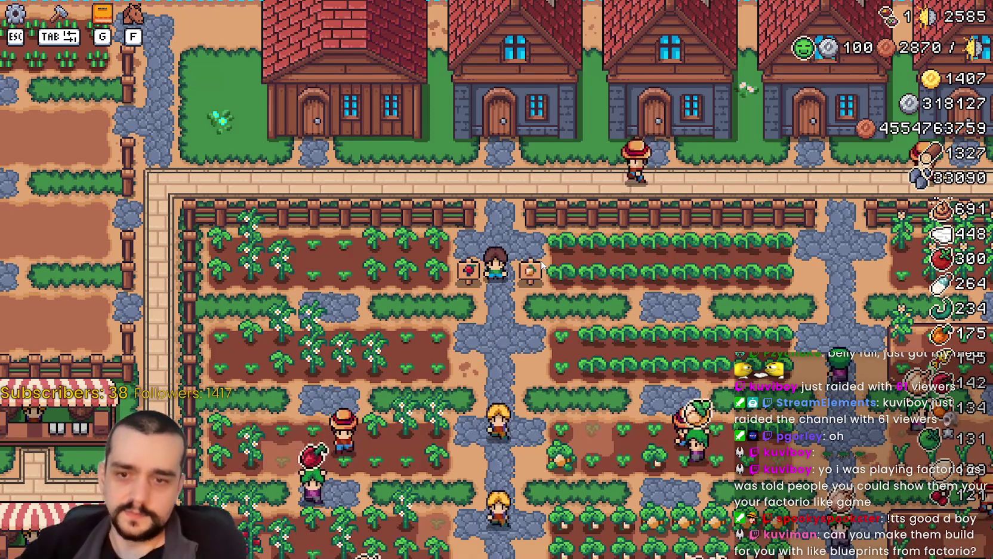
scroll(531, 230, "down", 3)
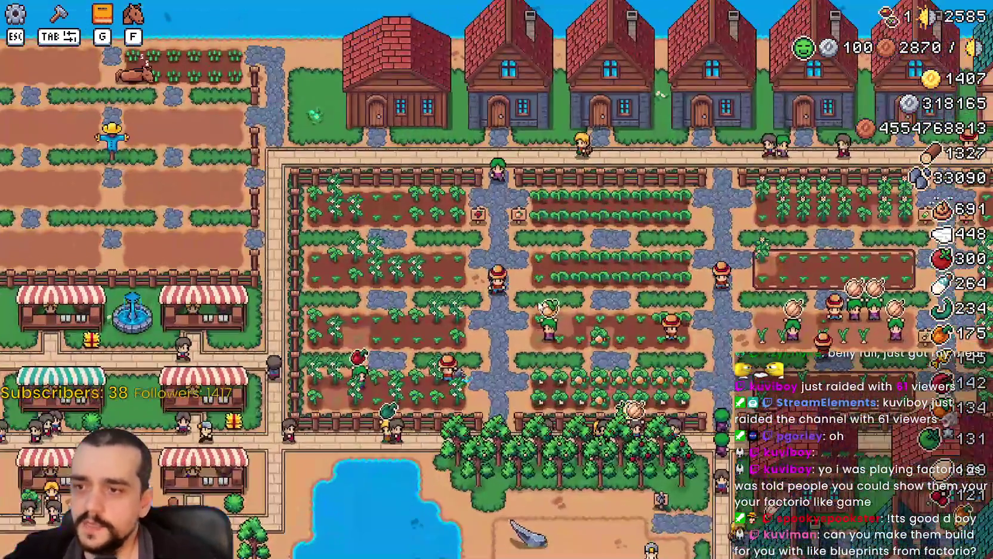
scroll(528, 286, "up", 5)
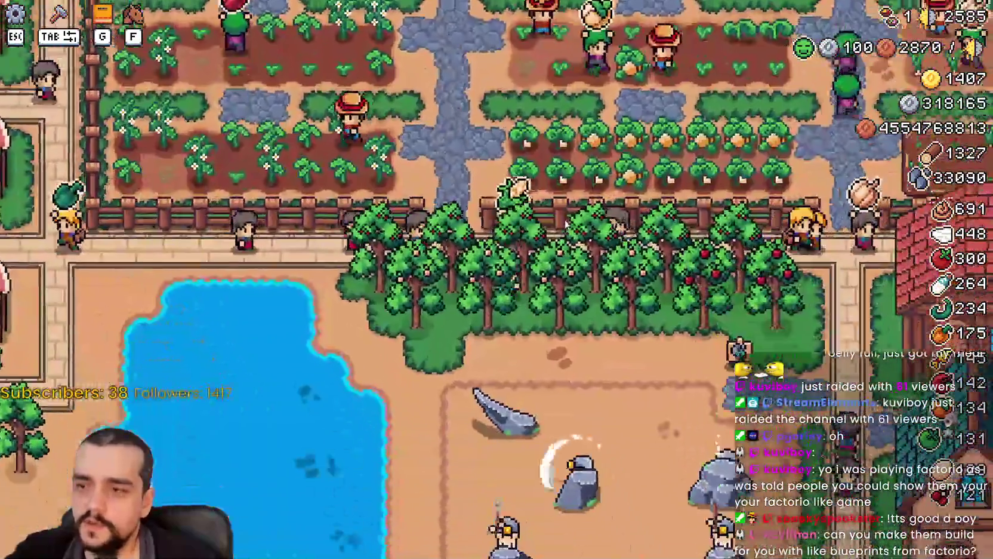
- Ride south-east past the orchard toward the rocks, then north-east through the crop fields
key("s")
key("d")
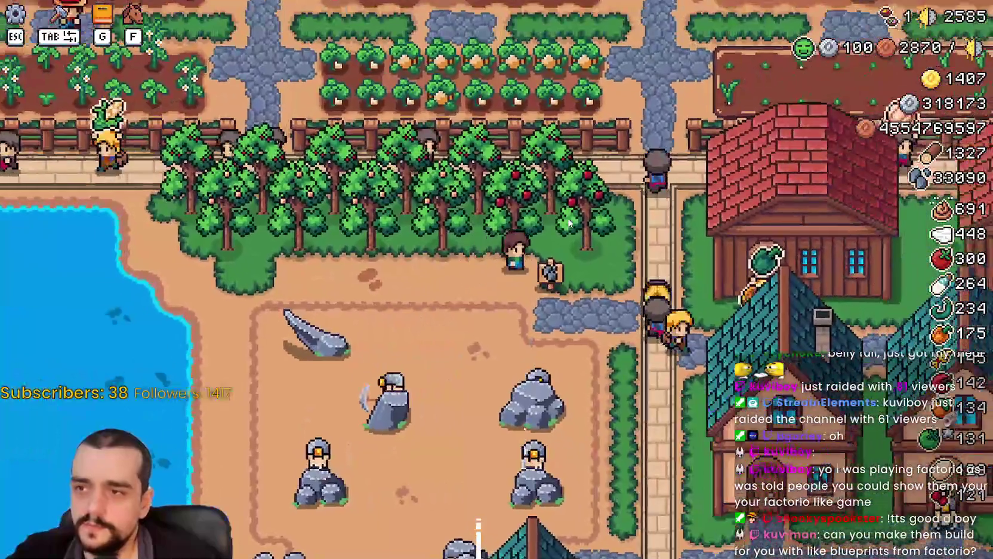
key("w")
key("d")
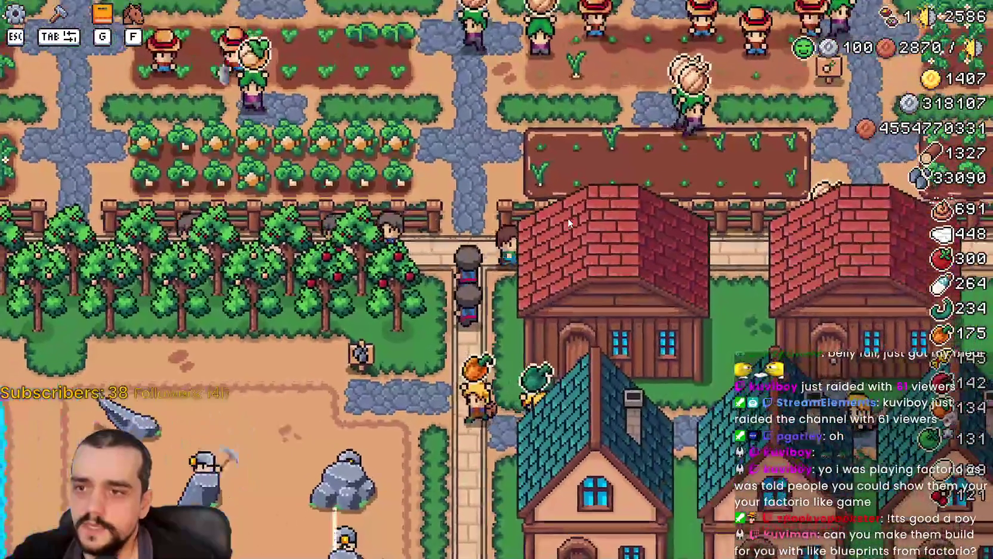
key("w")
key("d")
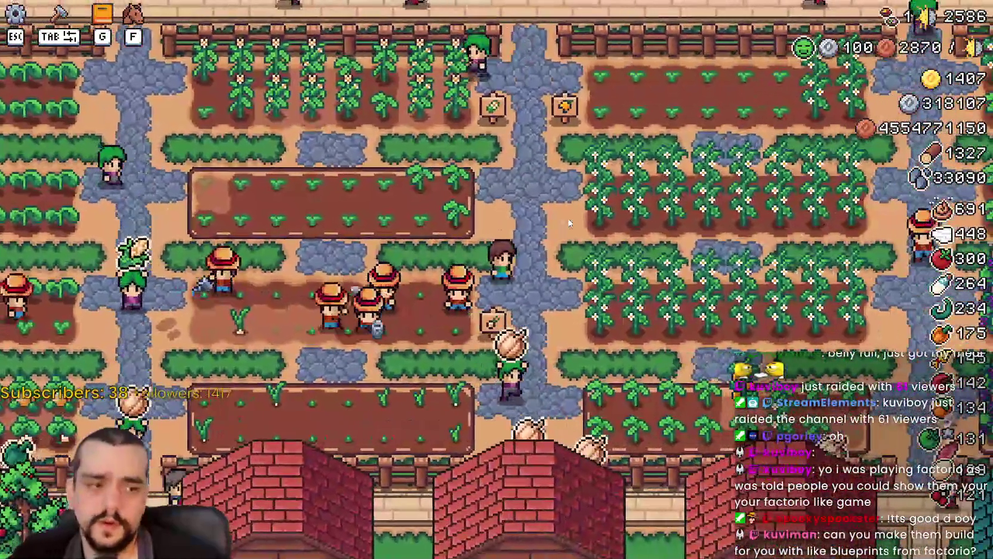
key("w")
key("d")
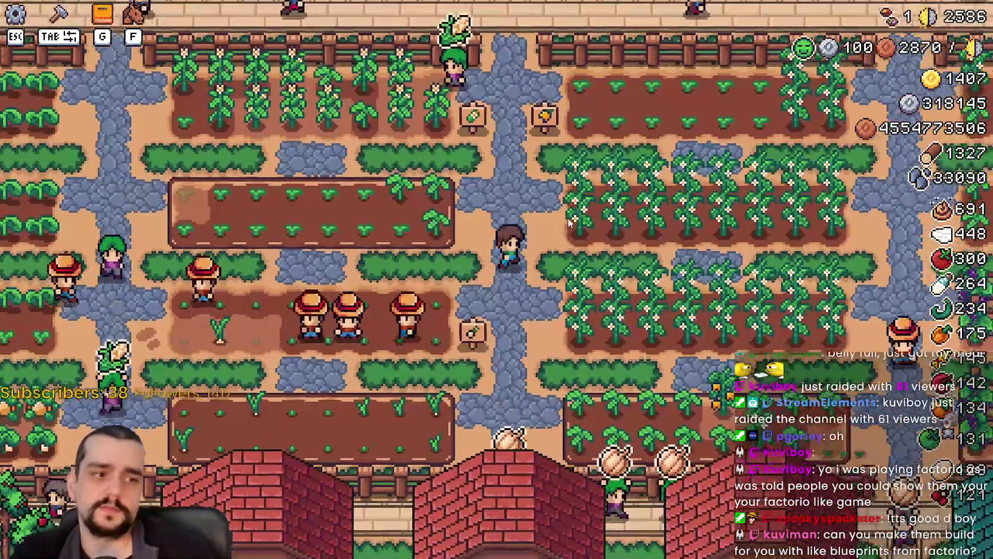
- Ride down toward the orchard and rocks, then up-left through the fields to the houses
key("s")
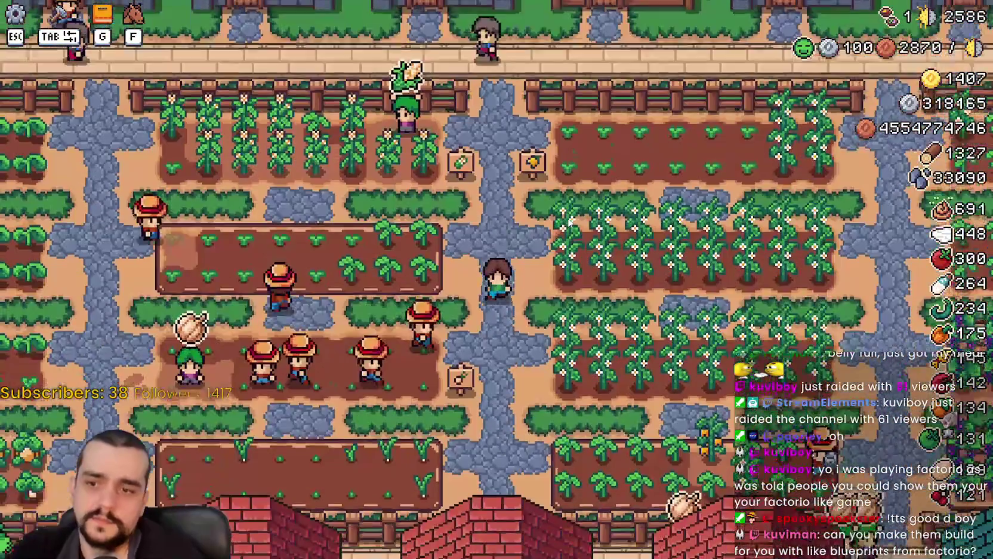
key("s")
key("a")
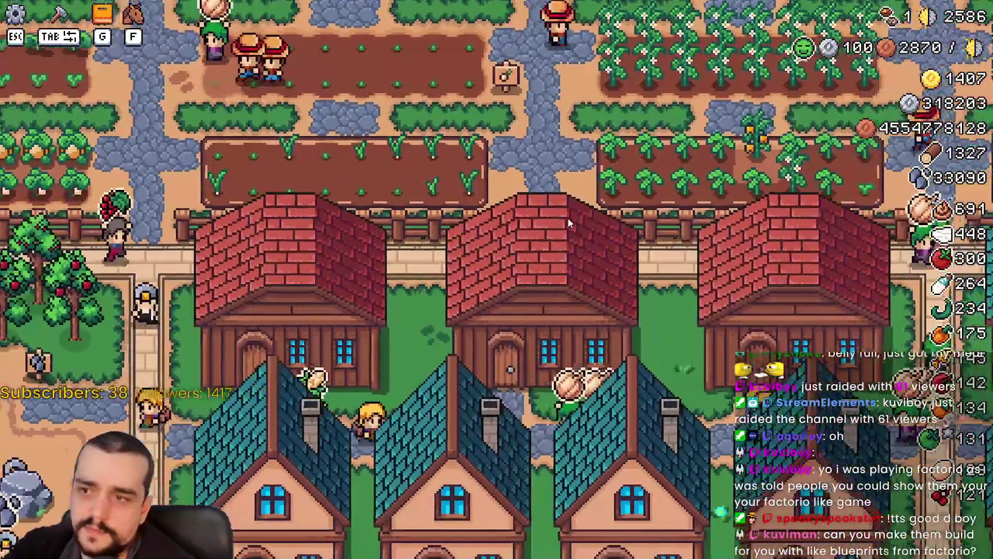
key("w")
key("a")
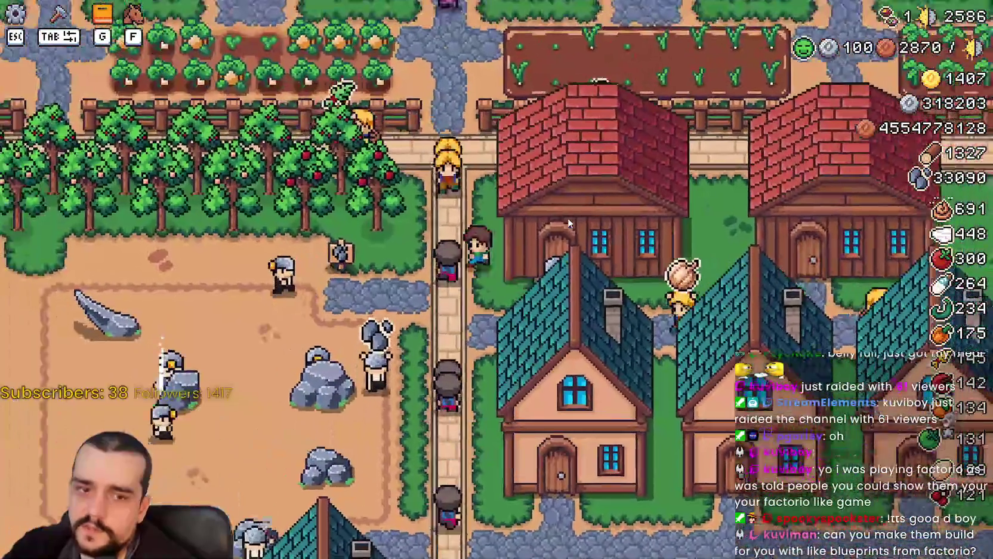
key("w")
key("a")
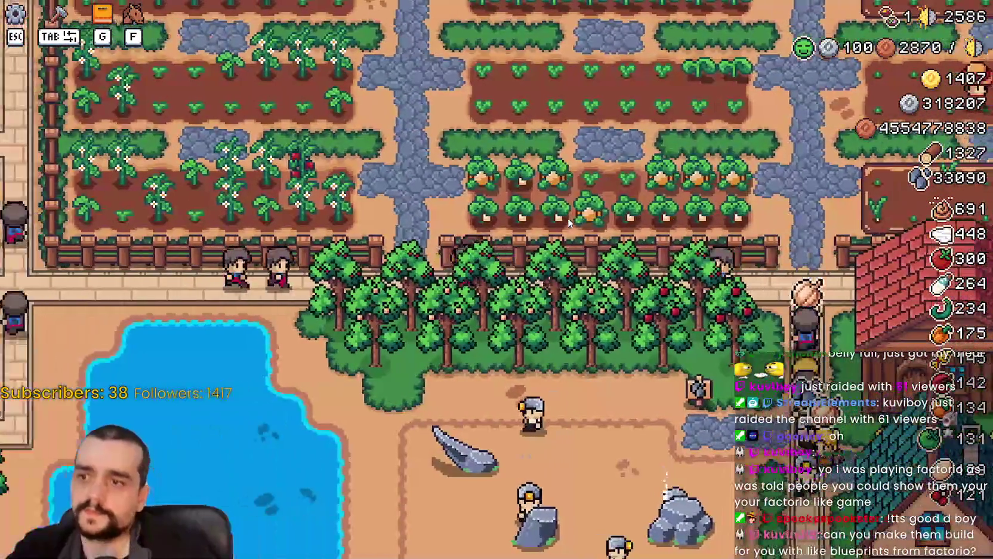
key("w")
key("a")
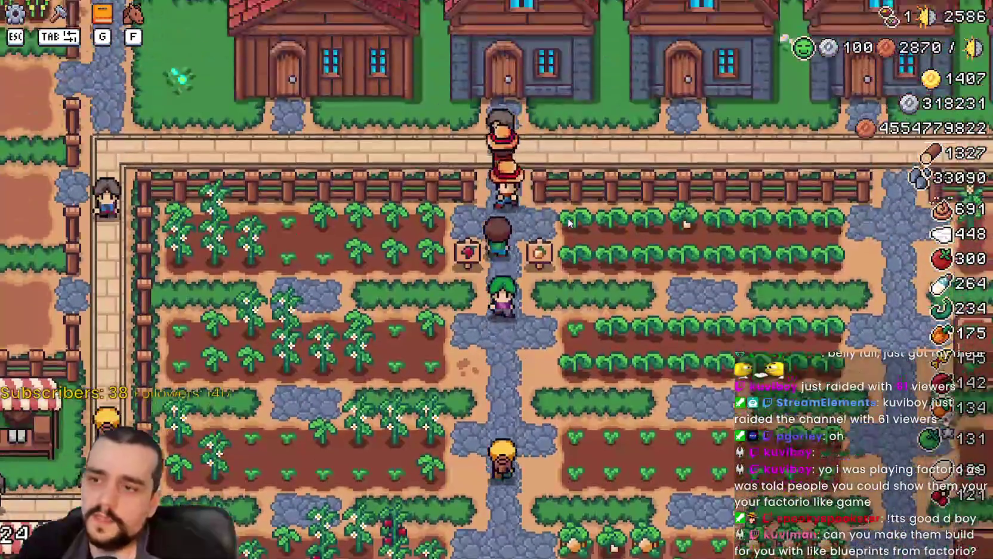
key("a")
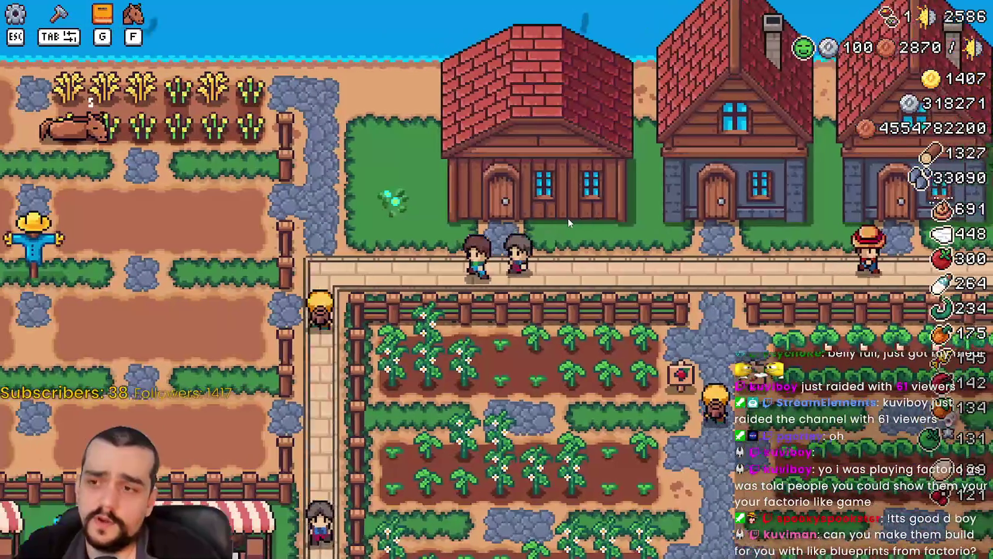
- Ride past the market stalls, west along the road, and south past the church to the market square
key("s")
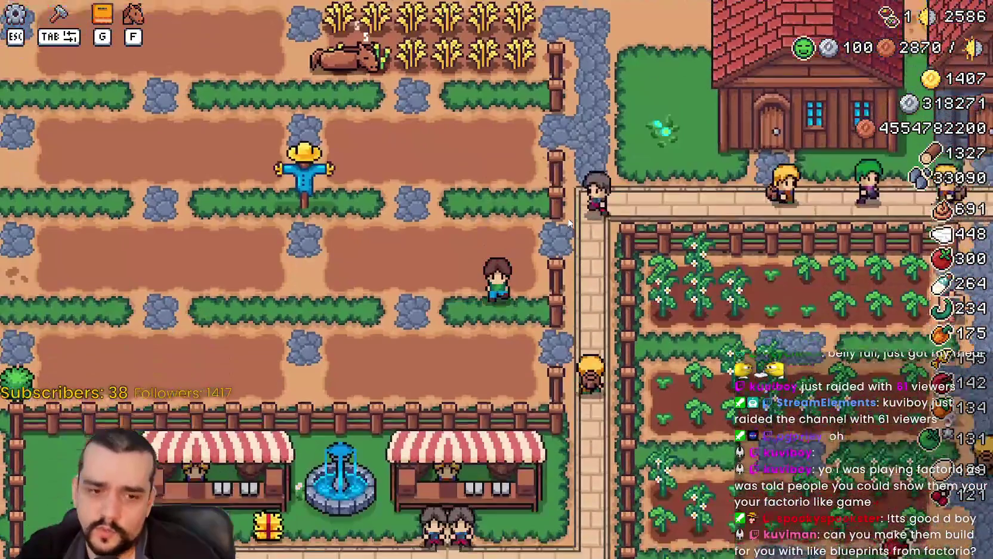
key("d")
key("w")
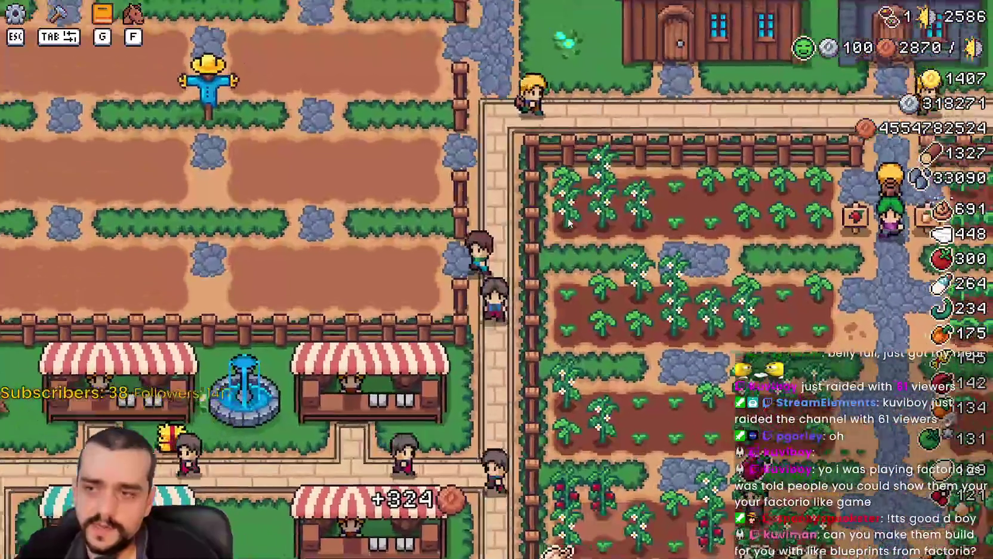
key("d")
key("d")
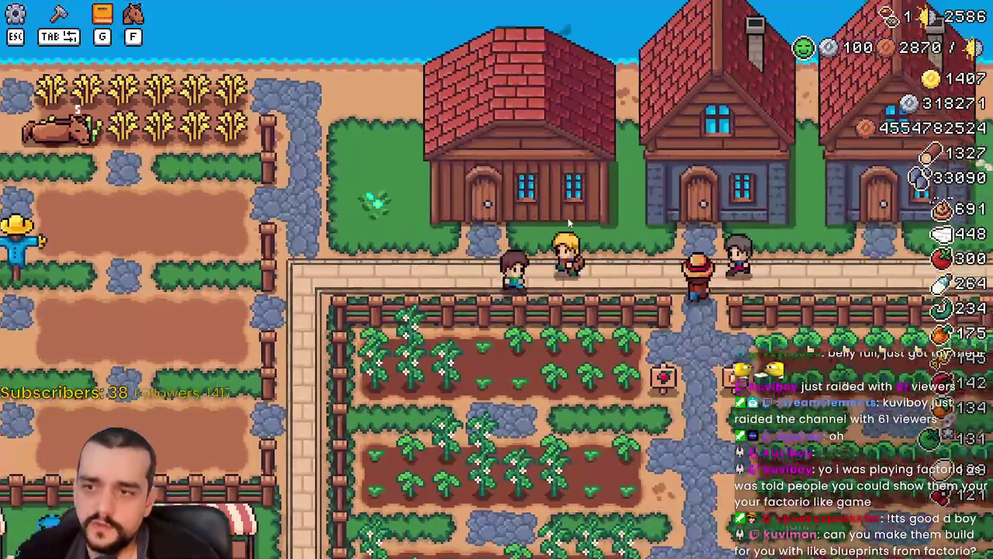
key("s")
key("w")
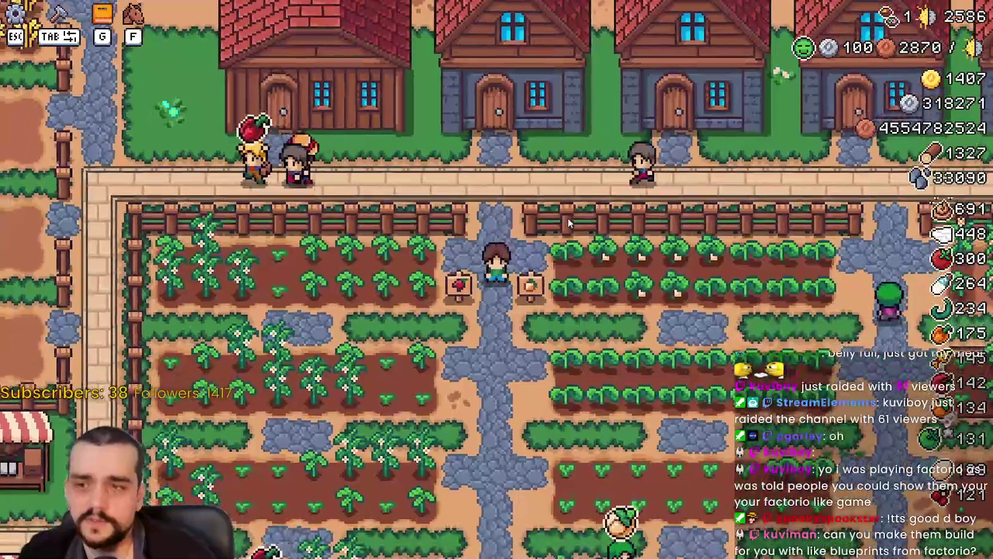
key("a")
key("a")
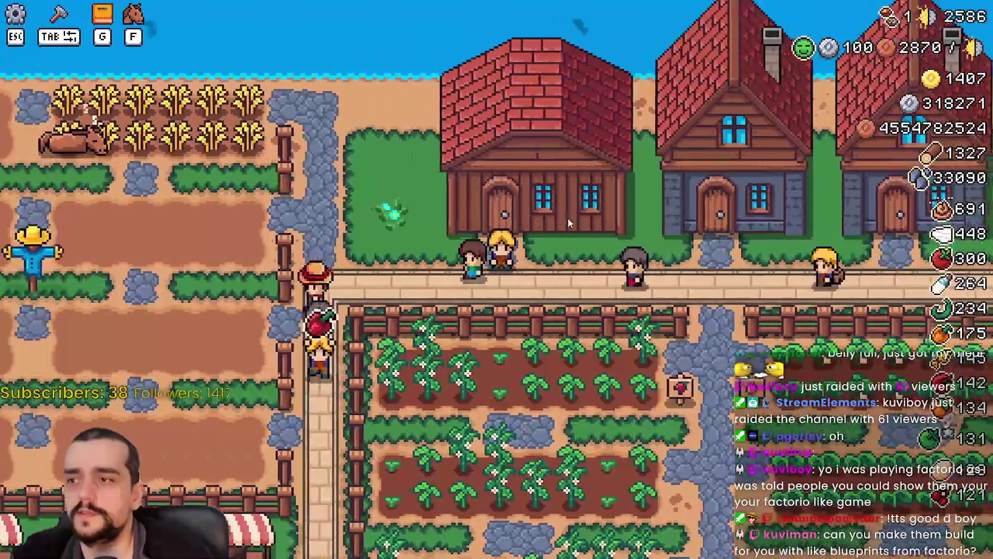
key("s")
key("a")
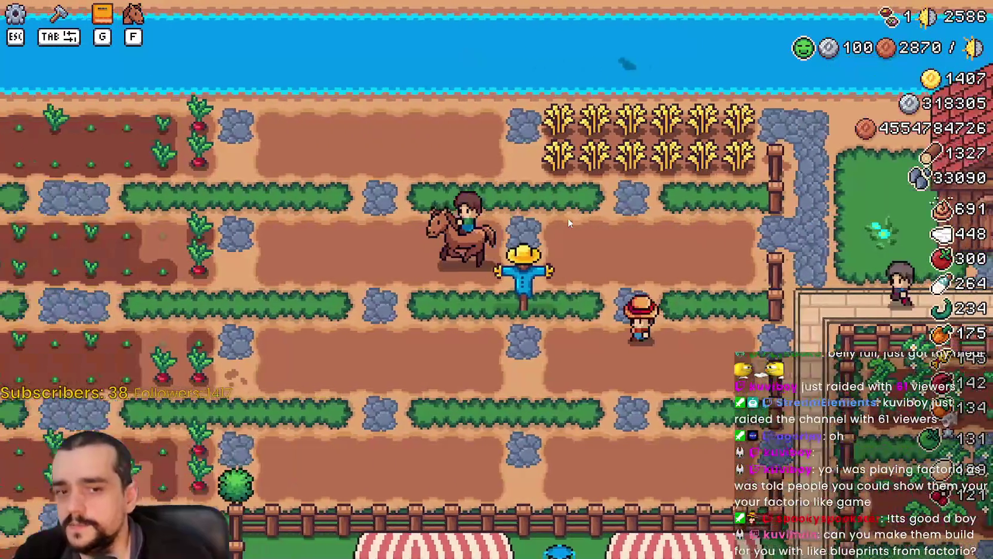
key("s")
key("s")
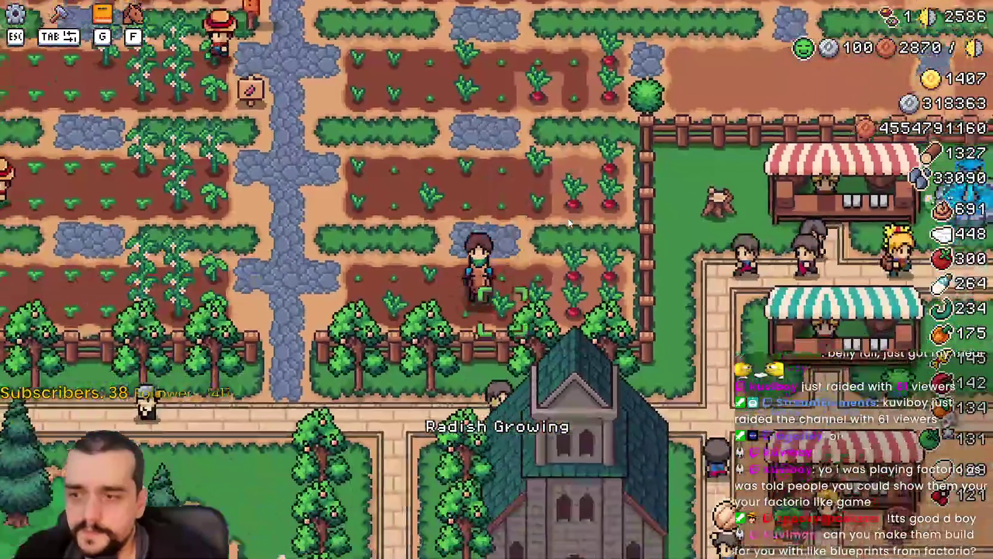
key("a")
key("d")
key("d")
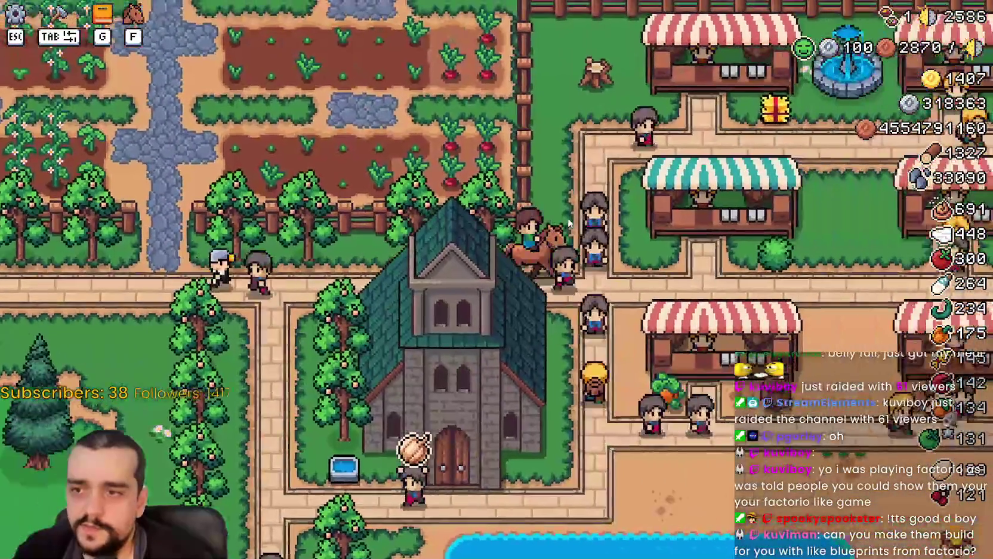
key("d")
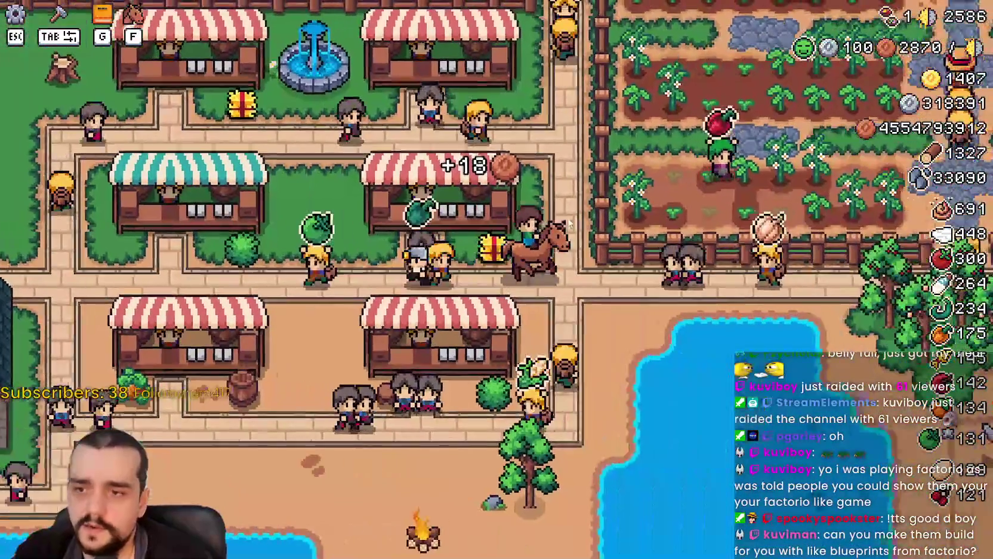
key("w")
key("w")
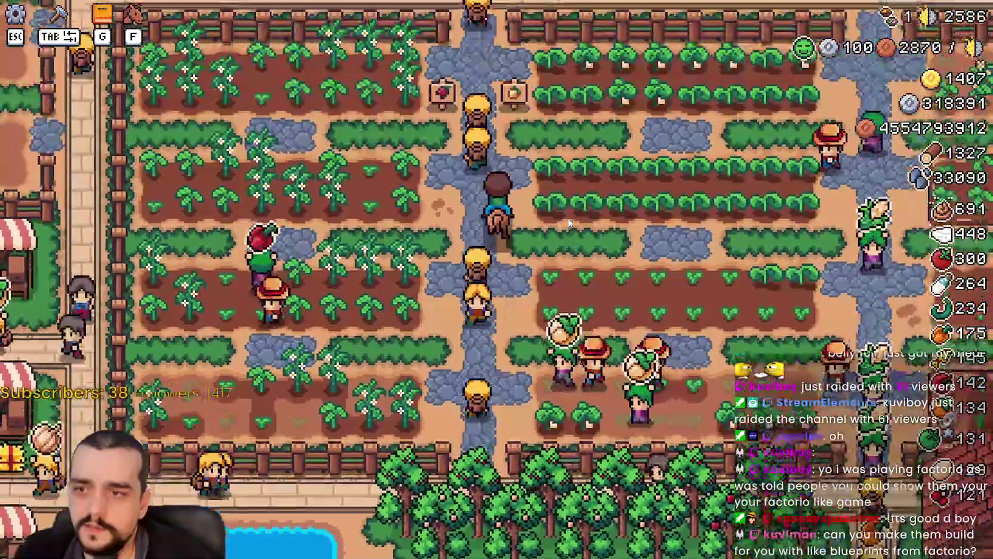
- Ride through the crop fields and along the village road down to the scarecrow
key("s")
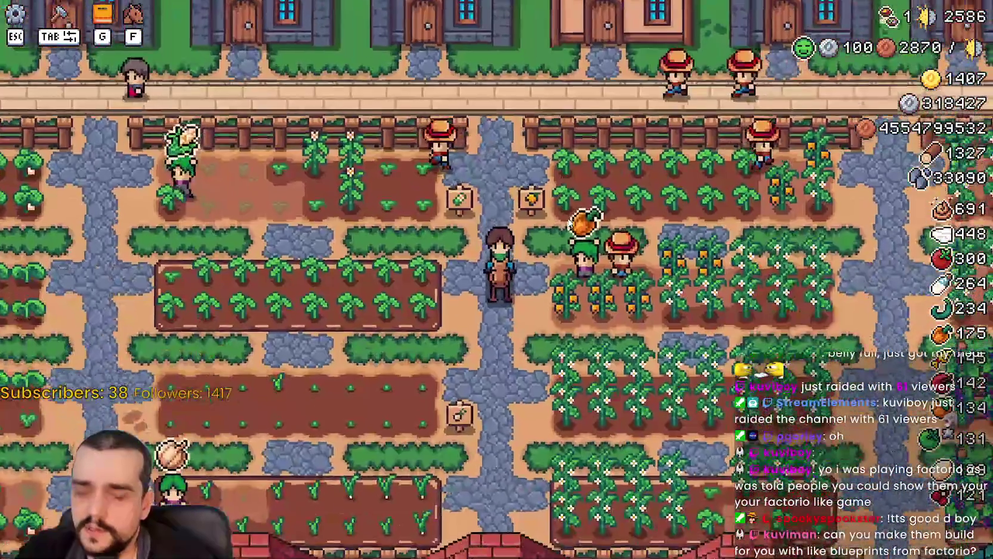
key("d")
key("w")
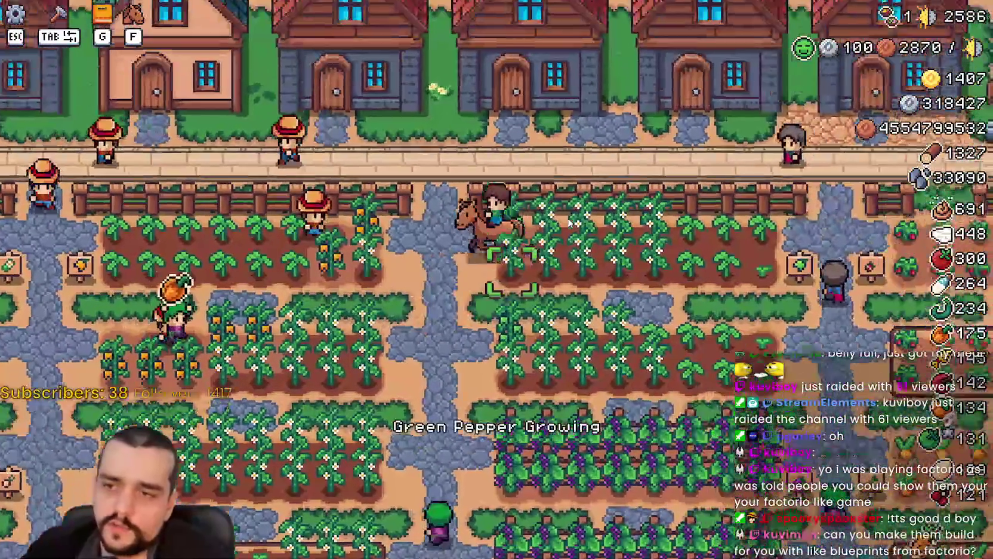
key("d")
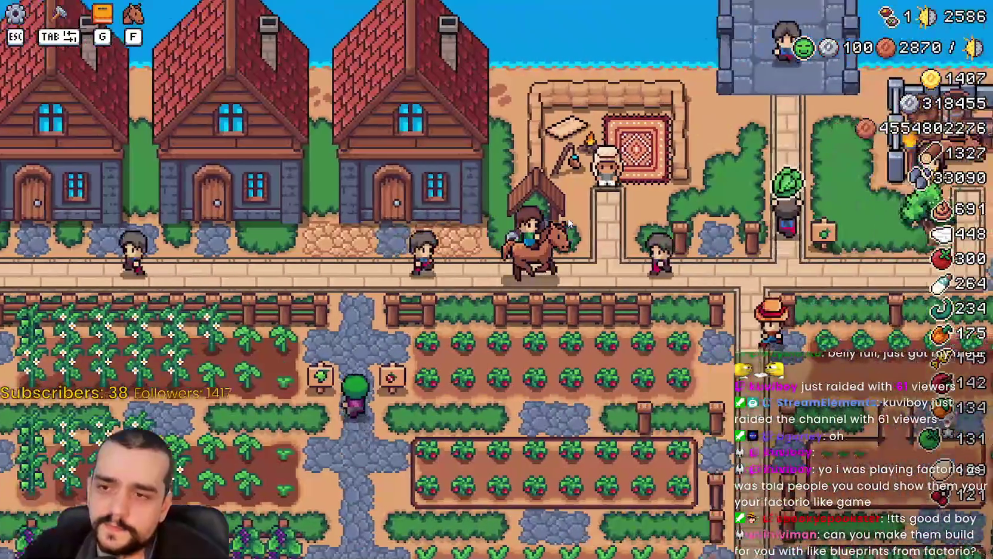
key("s")
key("w")
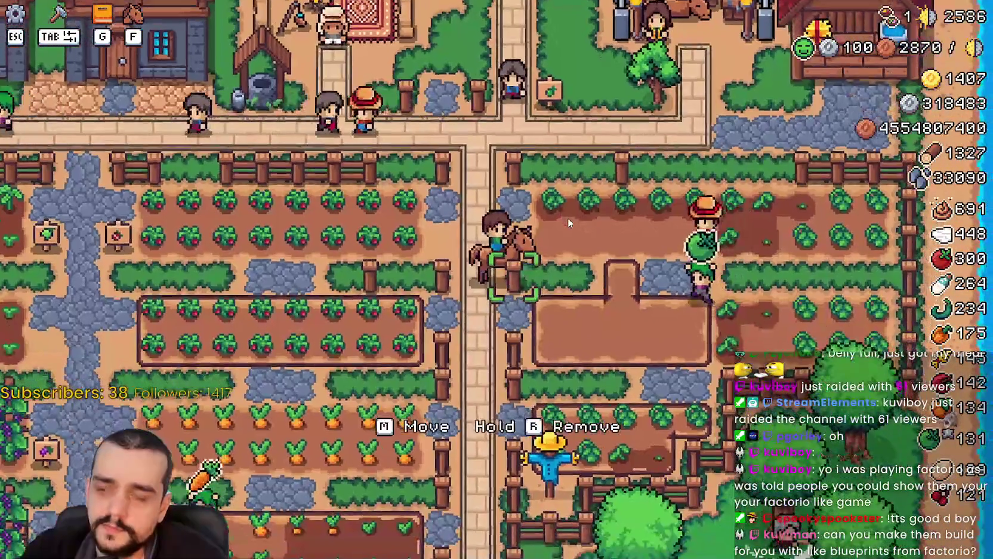
key("a")
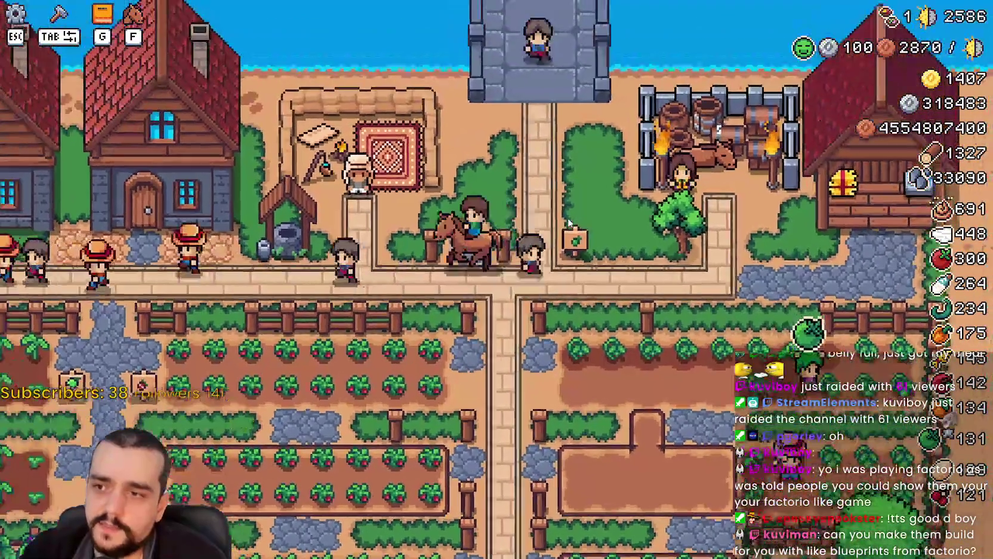
key("s")
key("s")
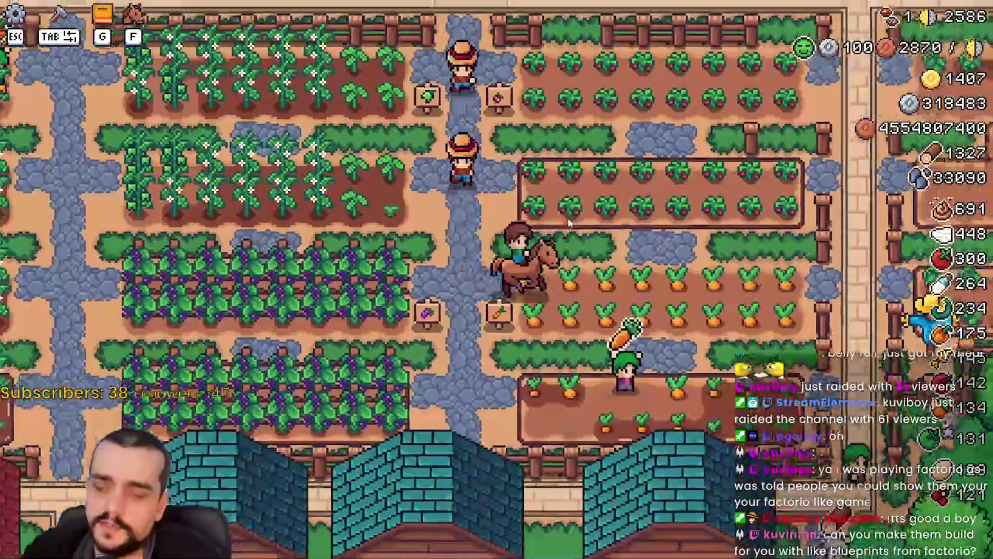
key("d")
key("s")
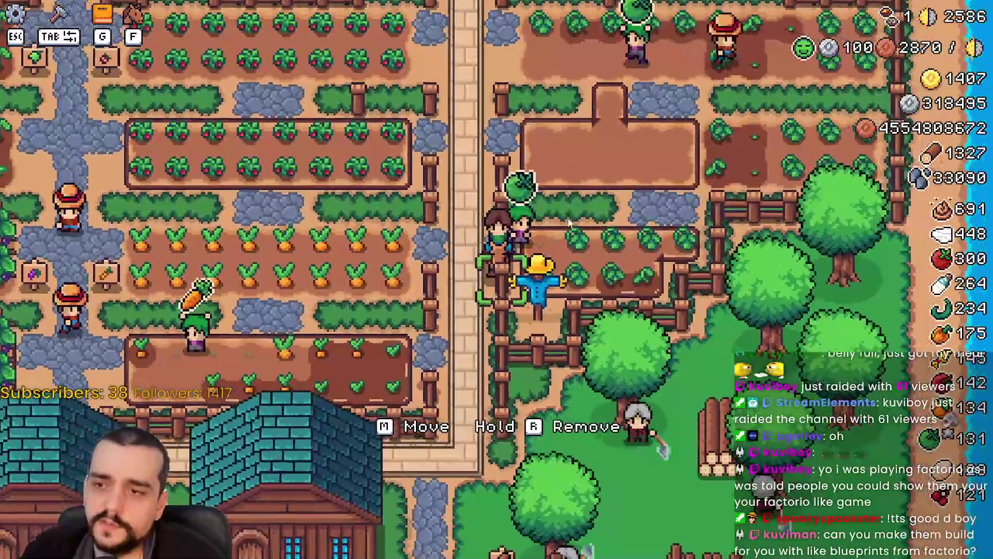
- Ride west through the village past the quarry, orchard and market stalls to the lakeshore
key("w")
key("a")
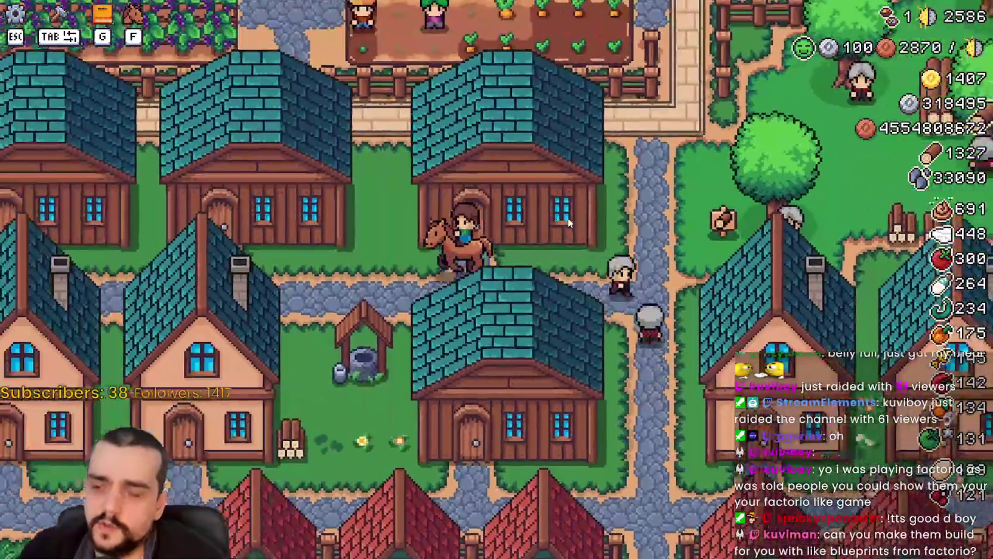
key("s")
key("a")
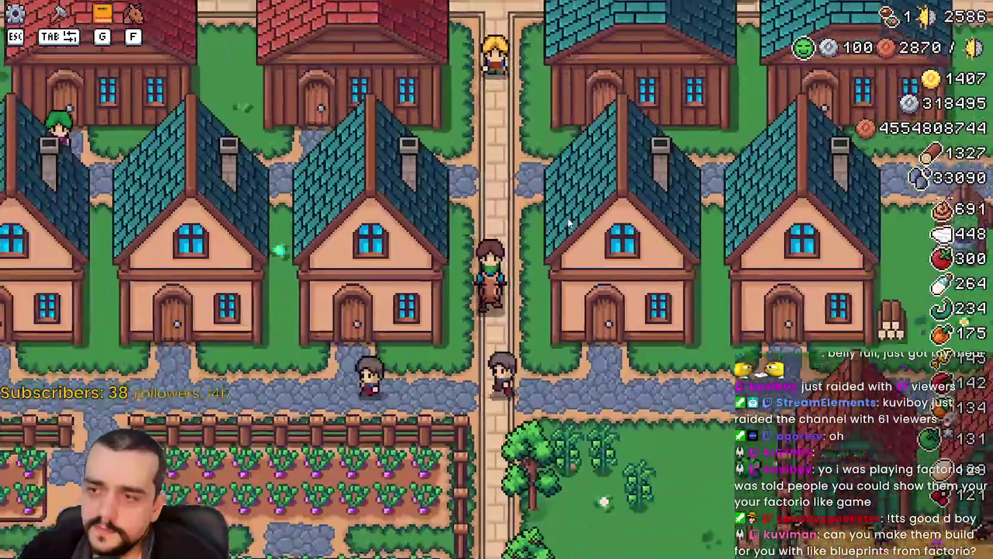
key("a")
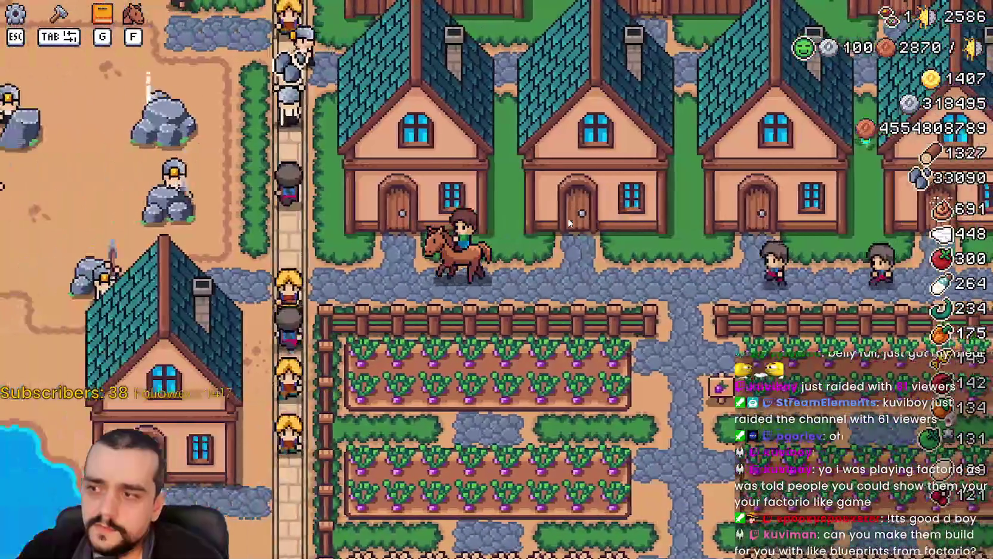
key("w")
key("a")
key("w")
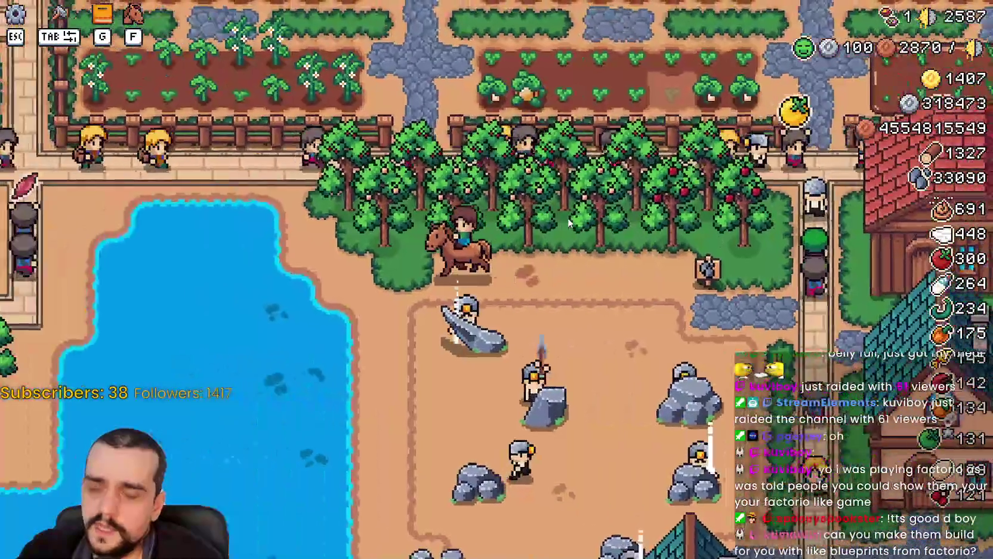
key("a")
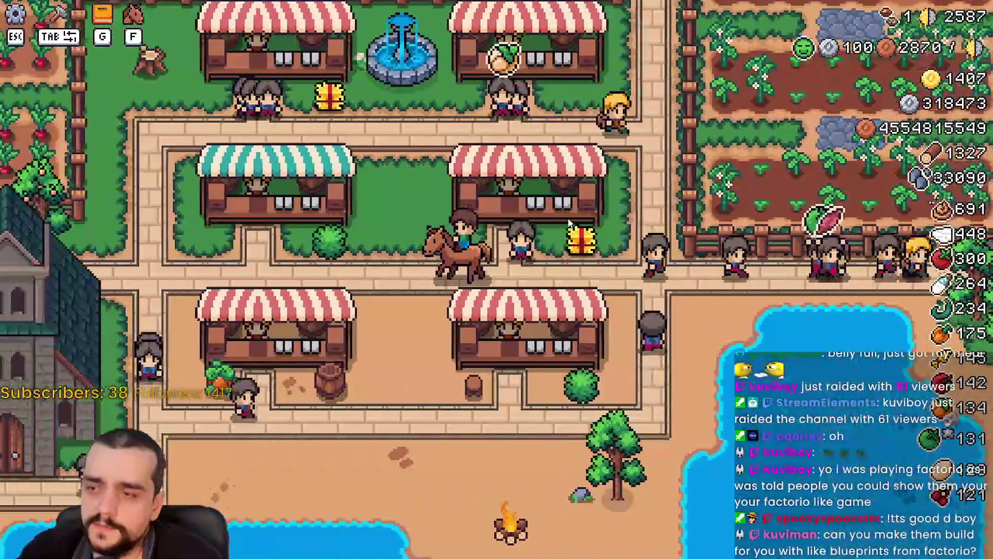
key("s")
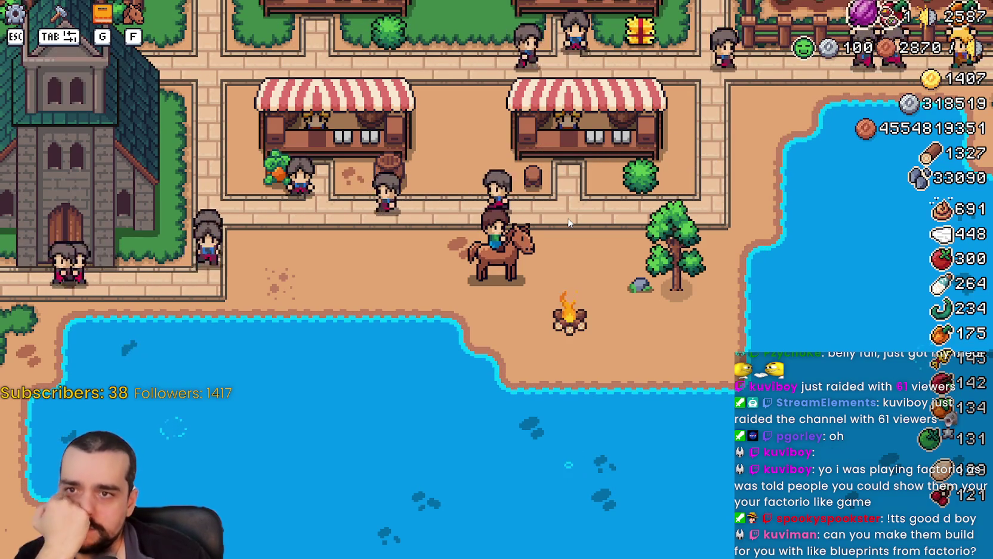
- Ride east along the lake and north past the market to the wheat field, then switch to the YouTube video
key("d")
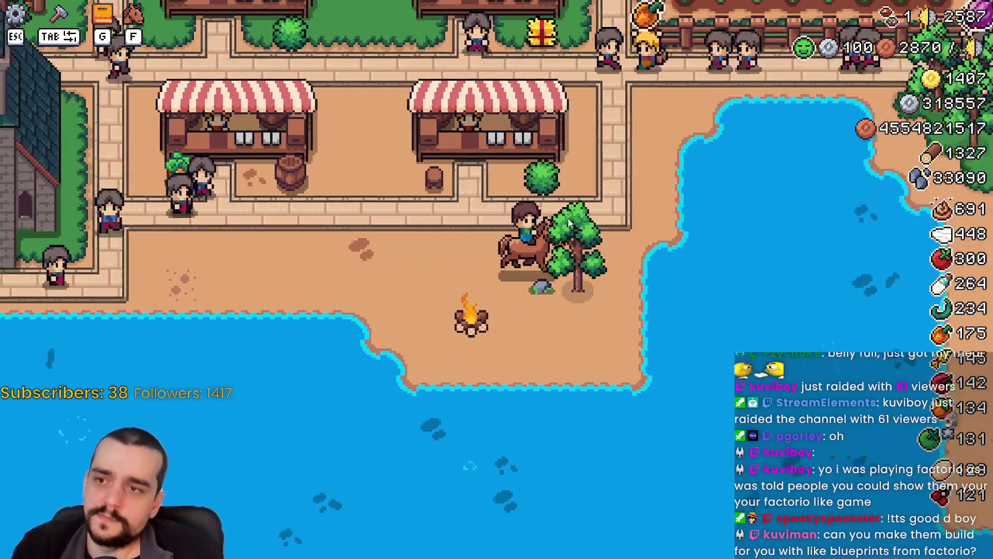
key("w")
scroll(569, 277, "down", 3)
key("a")
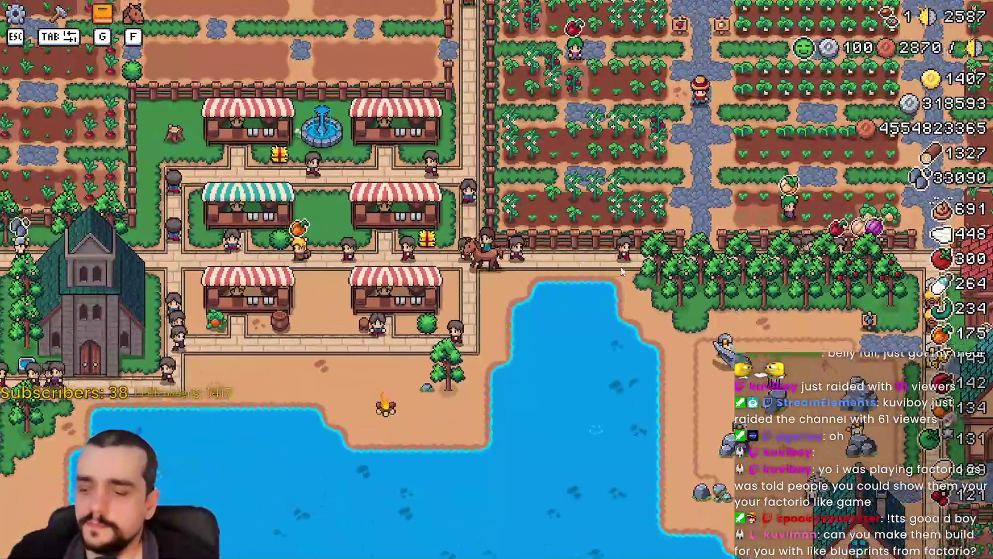
key("w")
key("a")
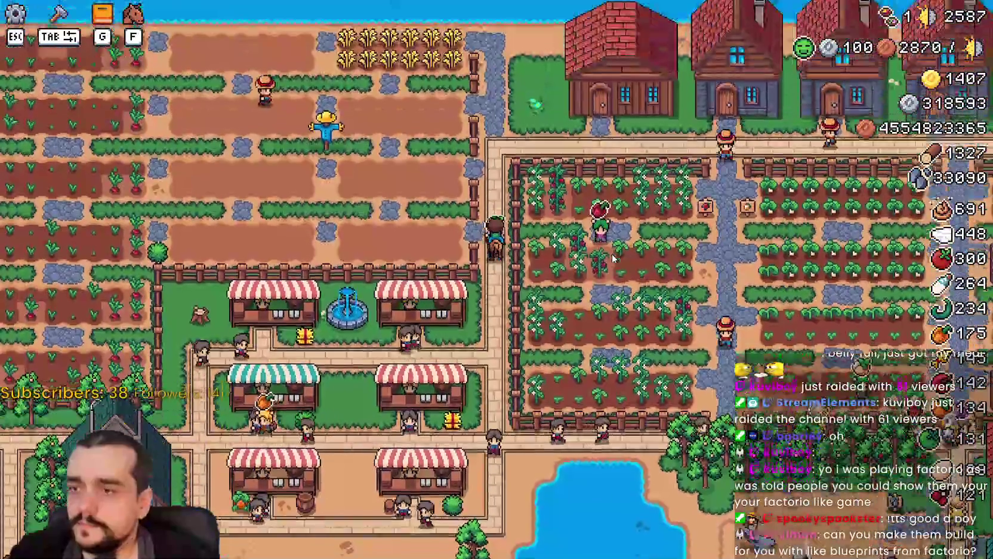
key("a")
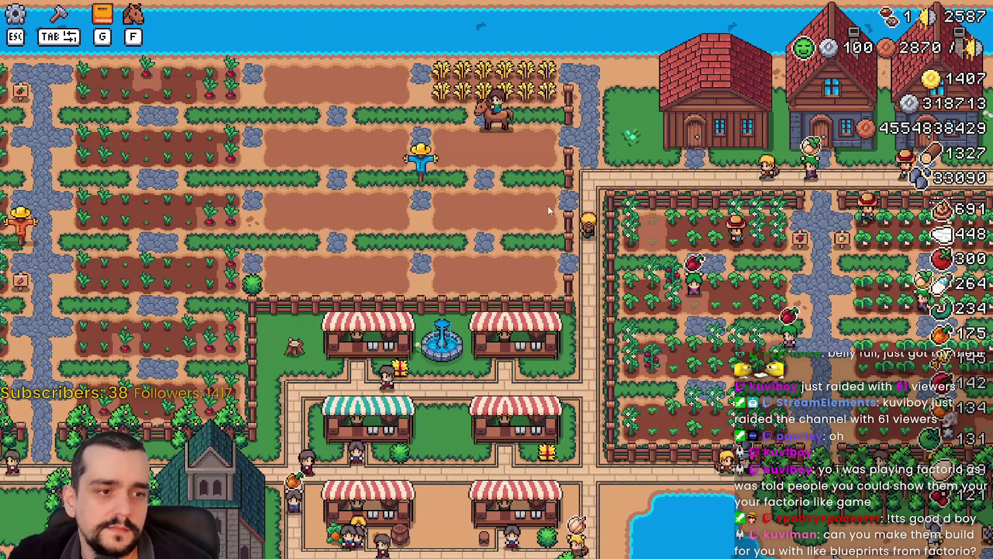
scroll(537, 220, "up", 3)
key("d")
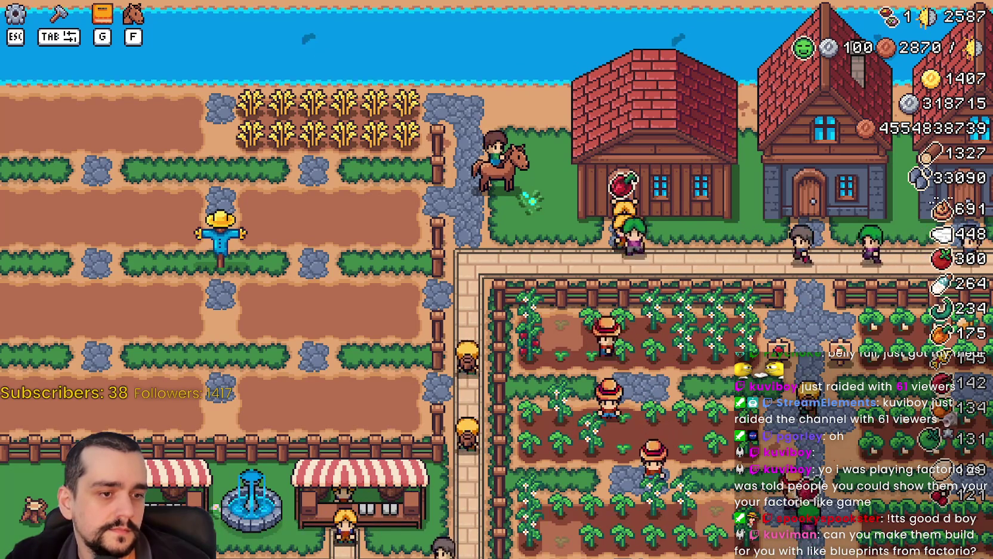
key("alt+Tab")
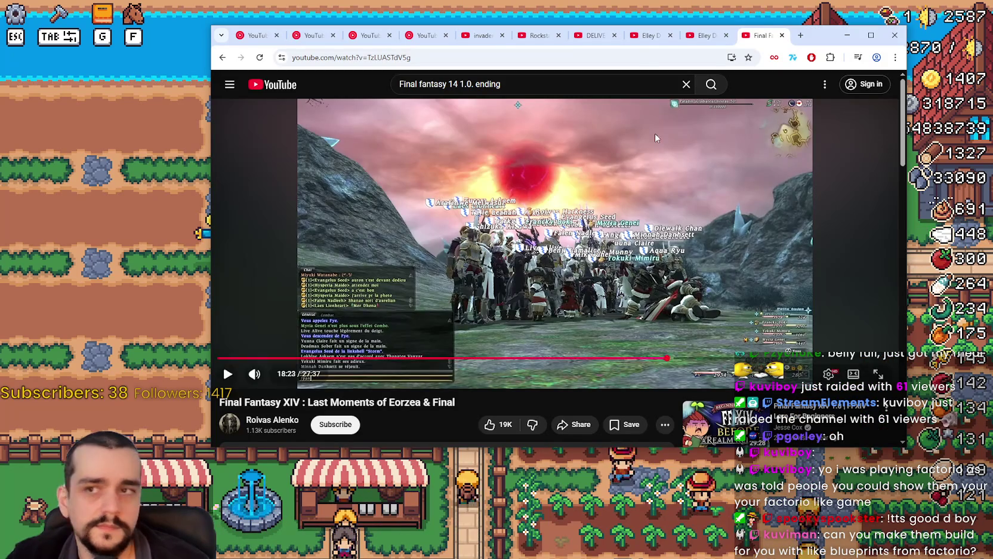
- Minimize the browser showing the Final Fantasy XIV video to reveal the game
left_click(847, 35)
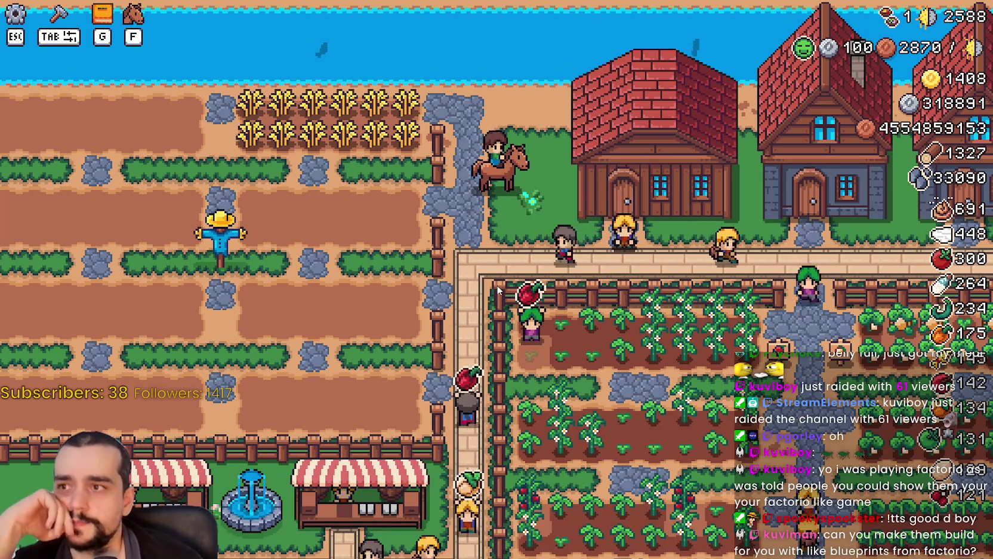
- Zoom the view in and back out, then ride east past the village houses and south onto the farm path
scroll(486, 205, "up", 2)
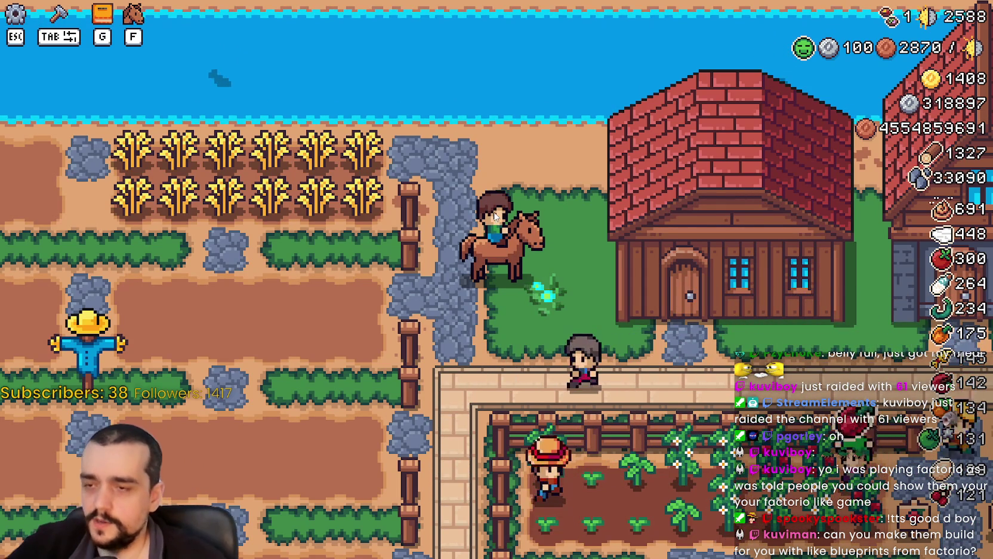
scroll(494, 215, "down", 2)
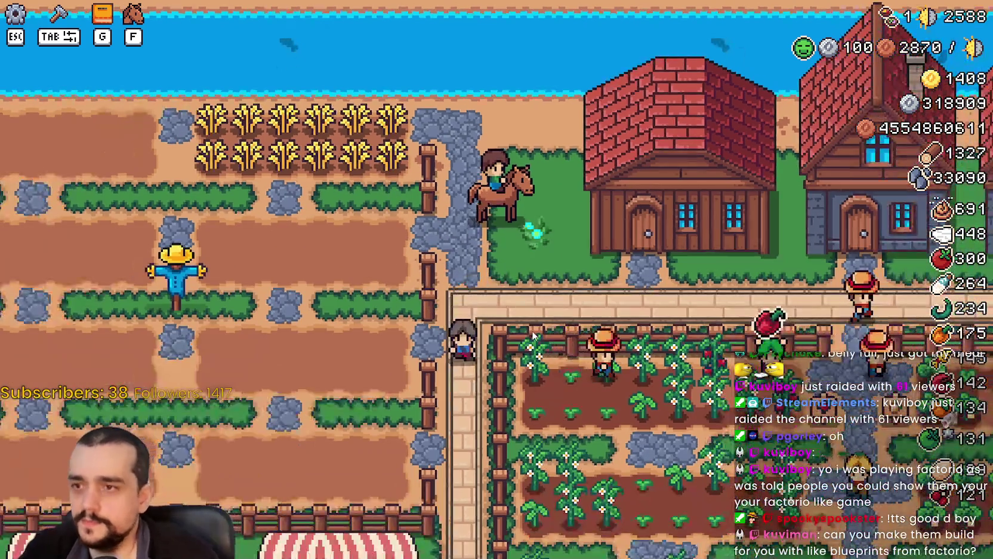
key("s")
key("d")
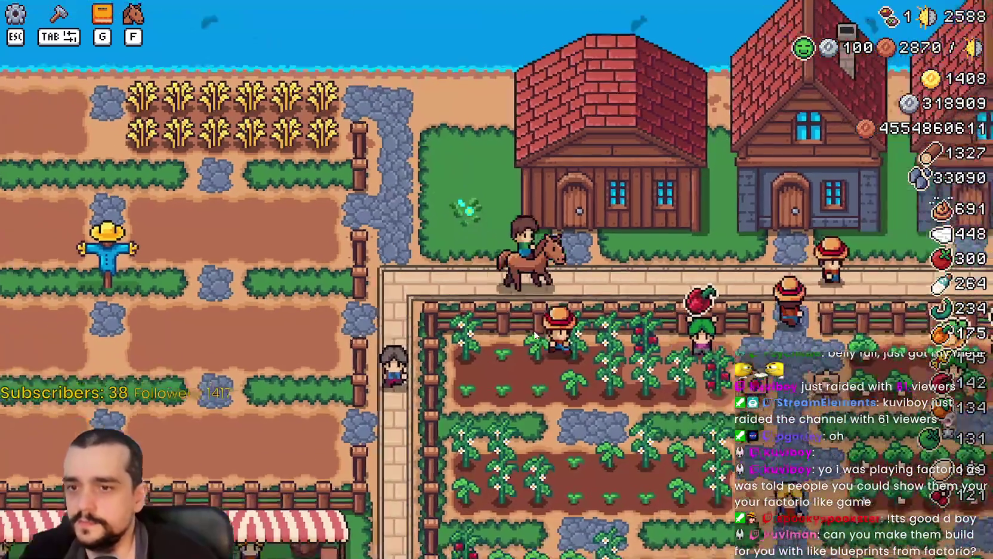
key("d")
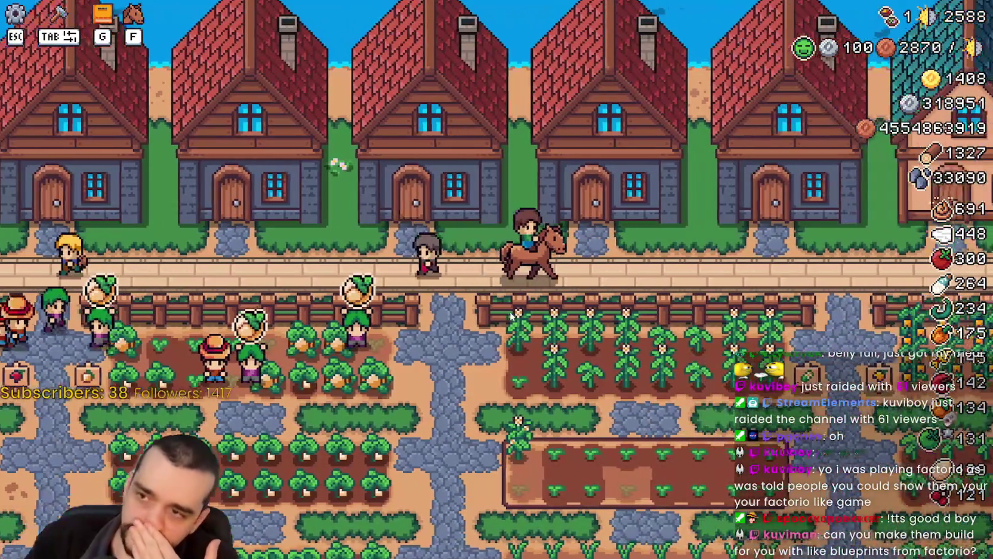
key("s")
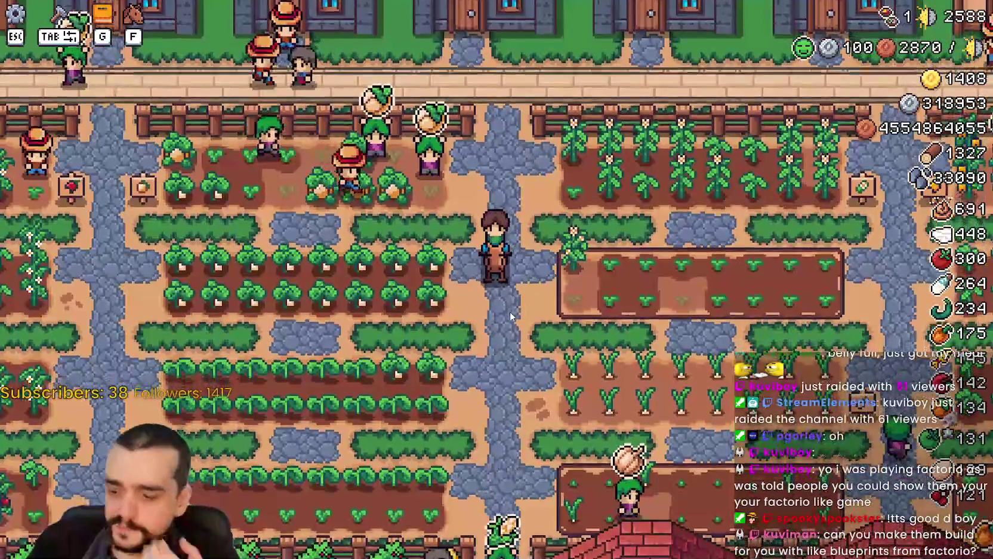
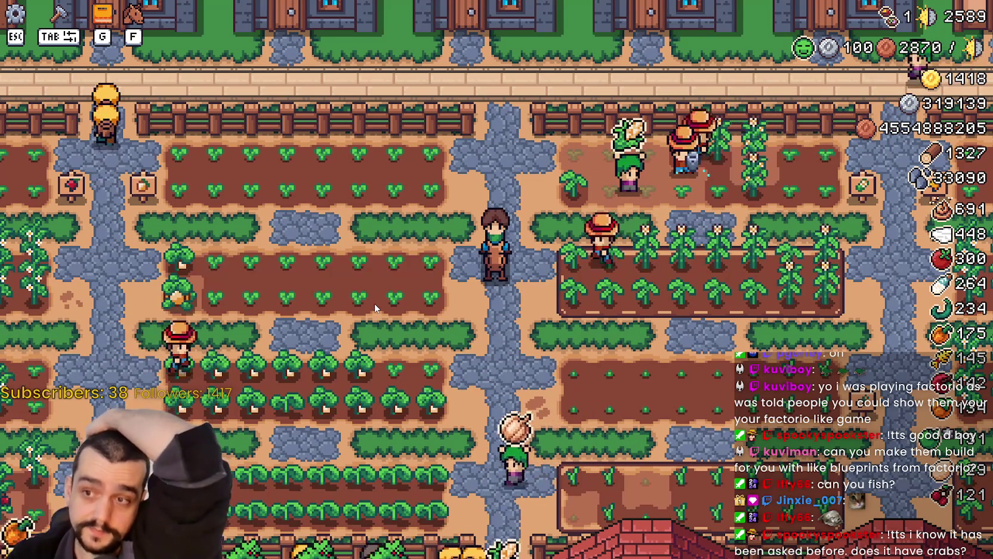
- Ride the horse up to the fence, along the road and around the western field
key("w")
key("a")
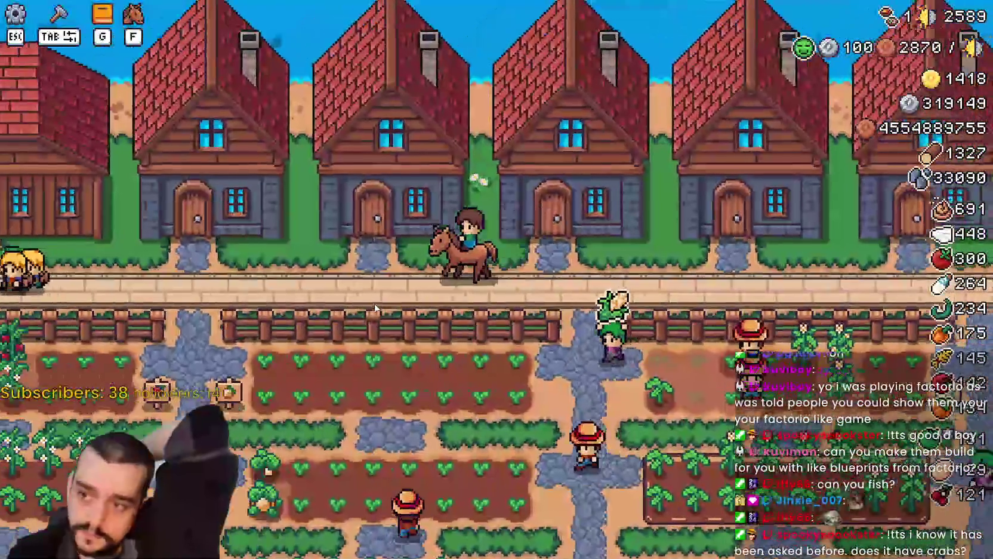
key("s")
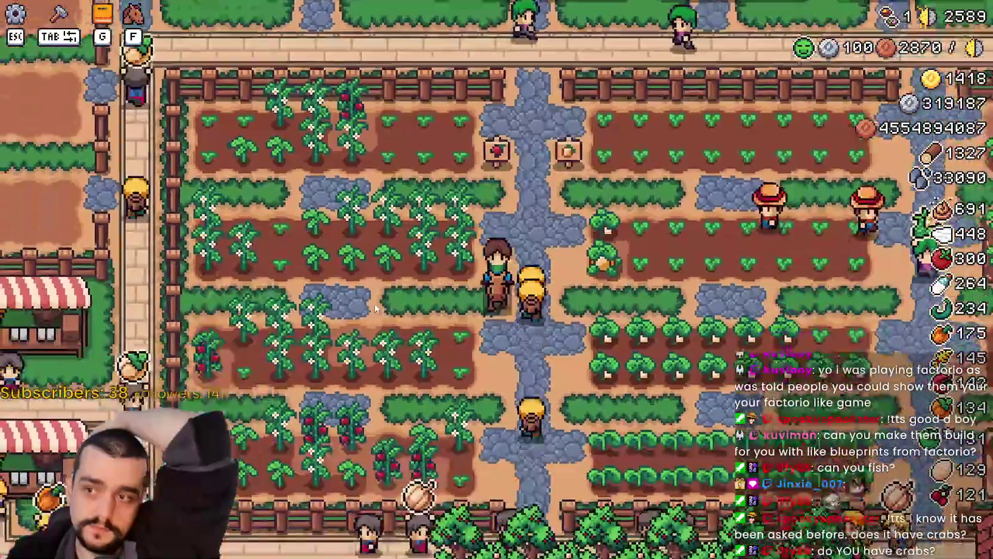
key("w")
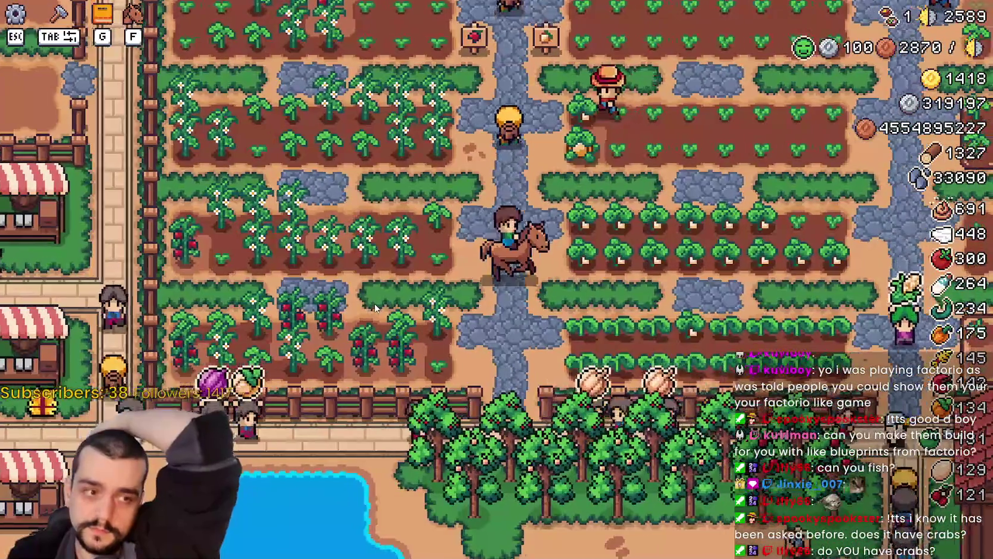
key("a")
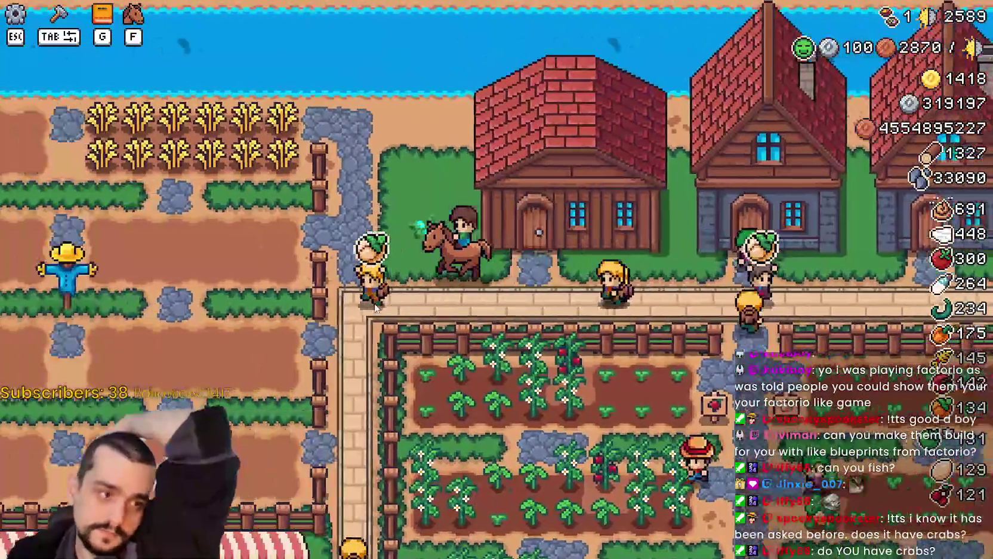
key("s")
key("w")
key("a")
key("s")
key("d")
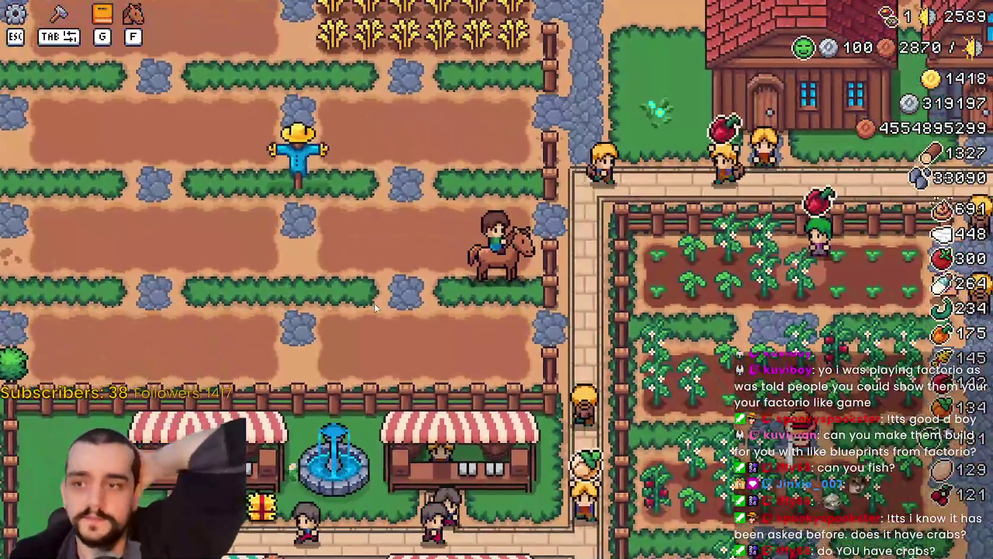
- Toggle build mode on and off, then ride back along the road to the house door
key("Tab")
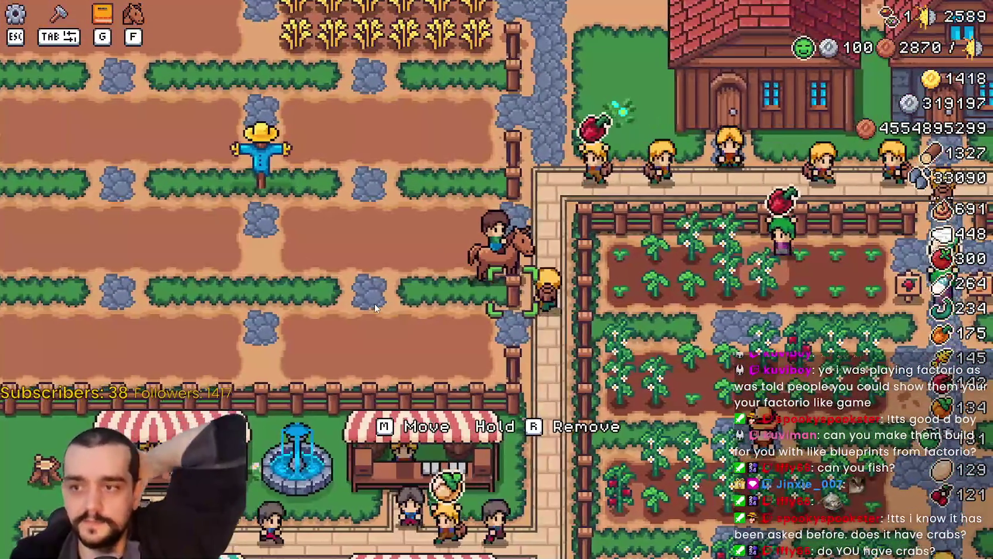
key("Tab")
key("w")
key("s")
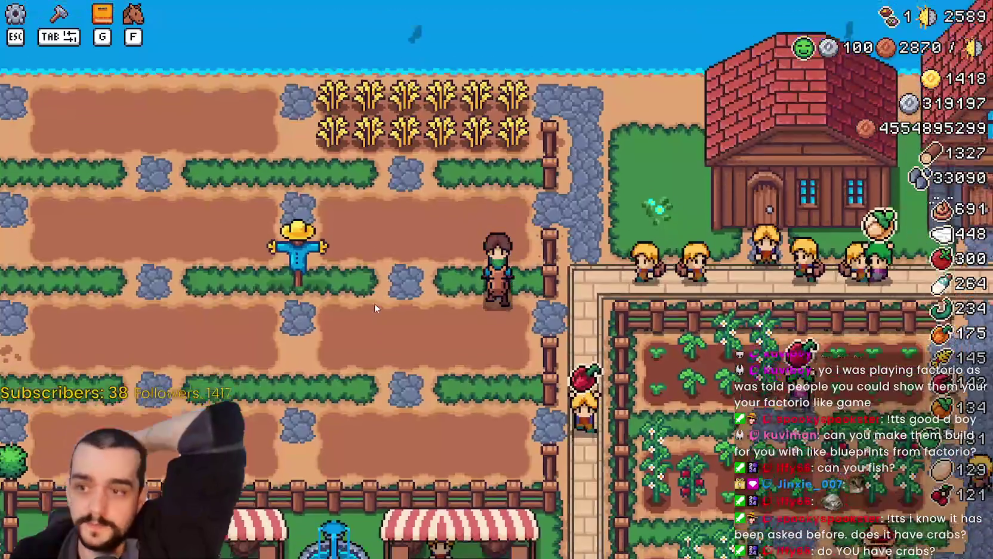
key("d")
key("d")
key("w")
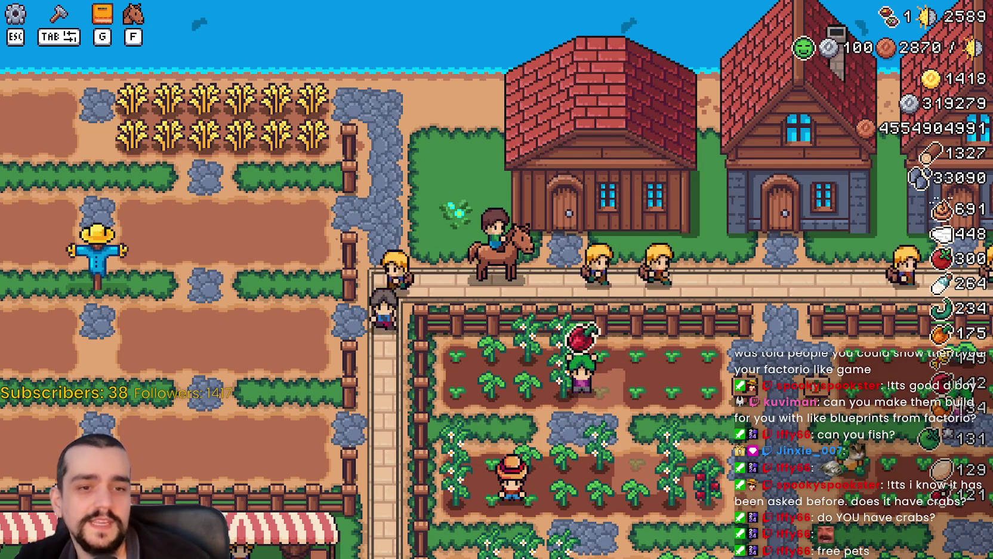
key("d")
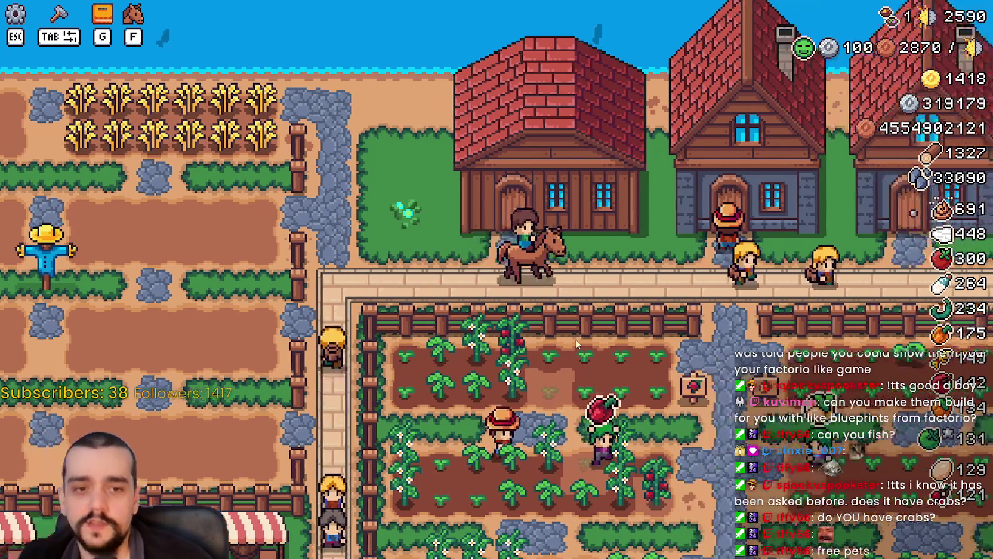
key("w")
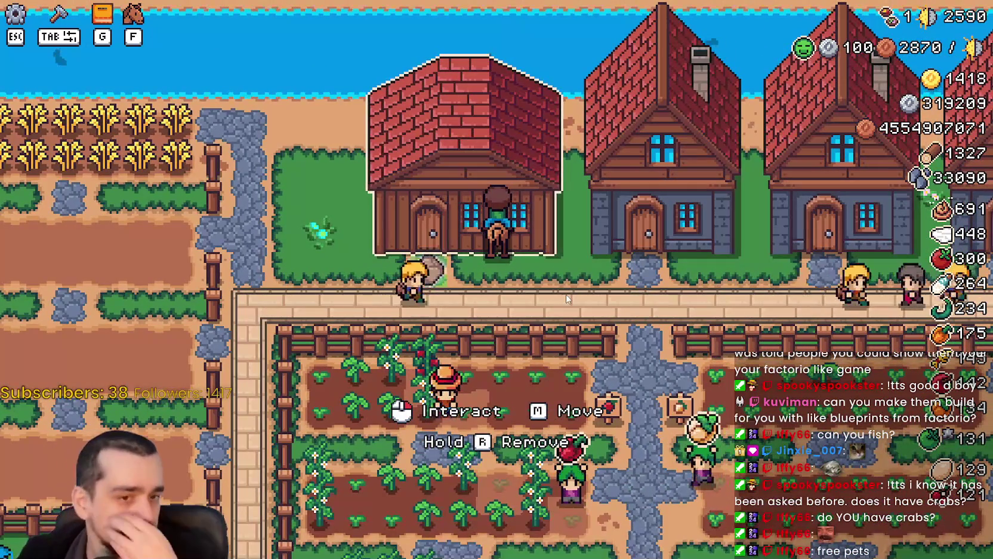
- Change the game language from English to Korean in the Game options and apply it
key("Escape")
left_click(507, 218)
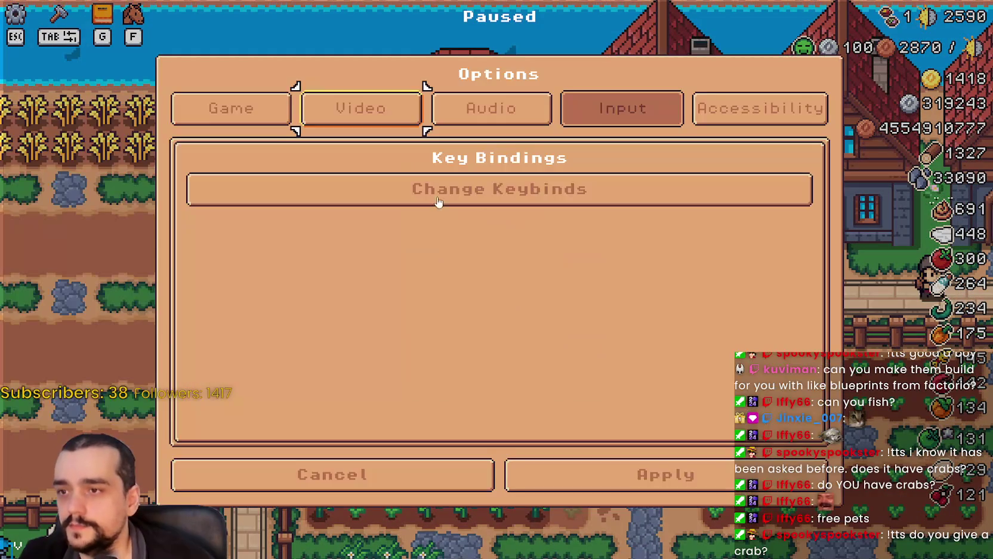
left_click(233, 107)
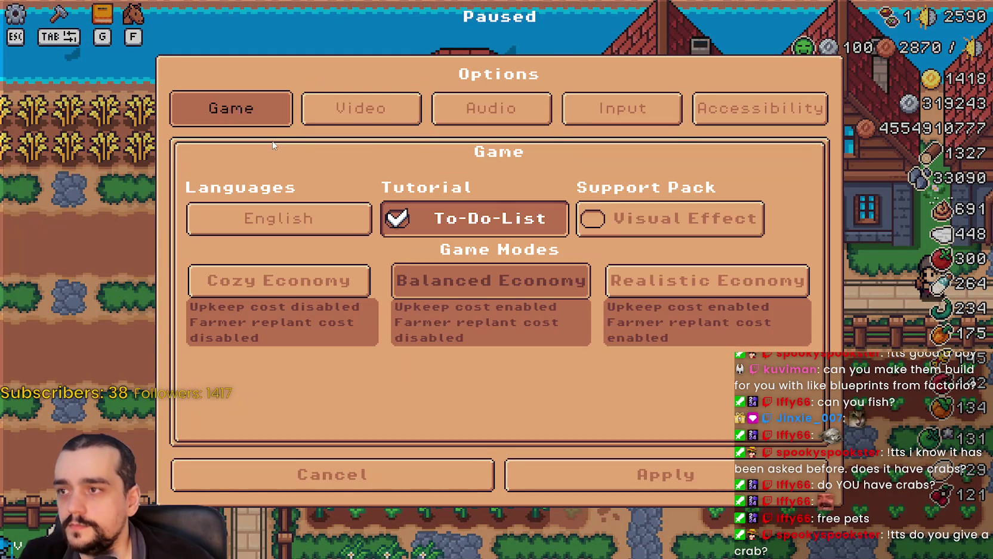
left_click(308, 216)
left_click(768, 232)
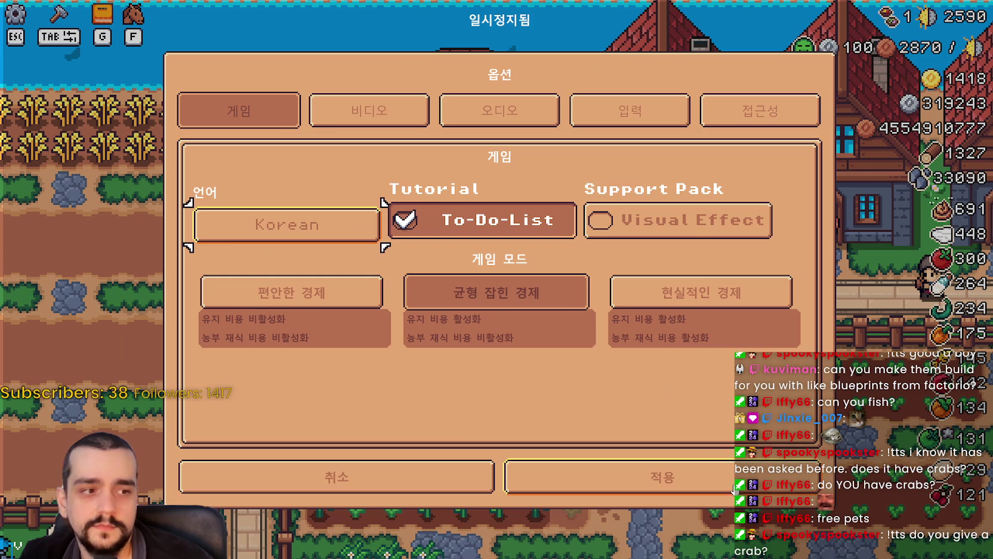
left_click(644, 494)
- Resume play, open the warehouse storage panel to check the Korean text, then return to Godot
key("Escape")
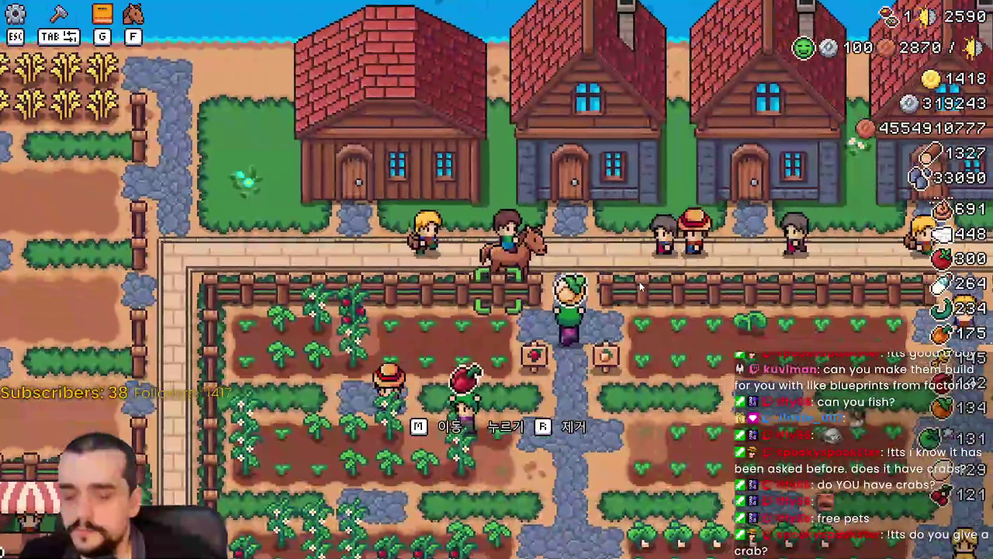
key("a")
key("e")
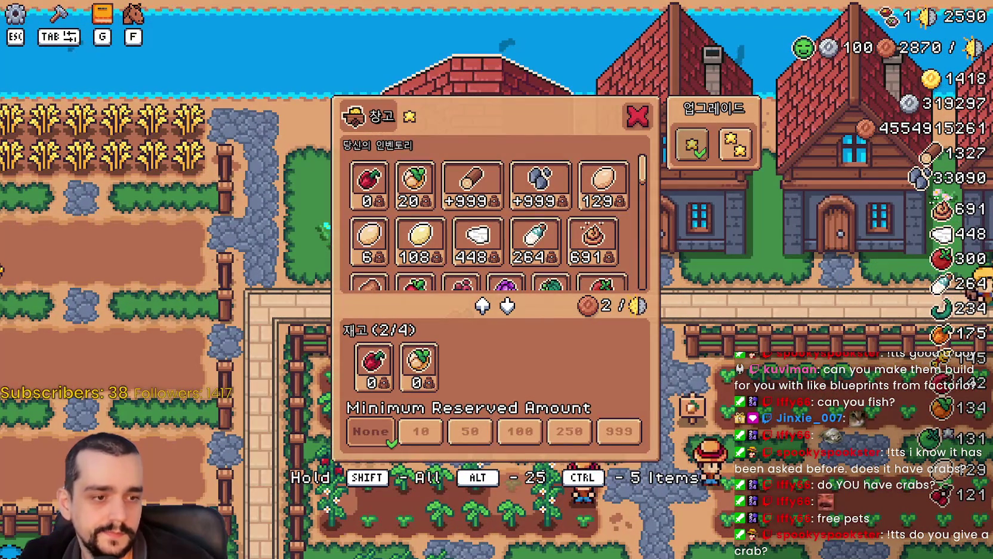
key("alt+Tab")
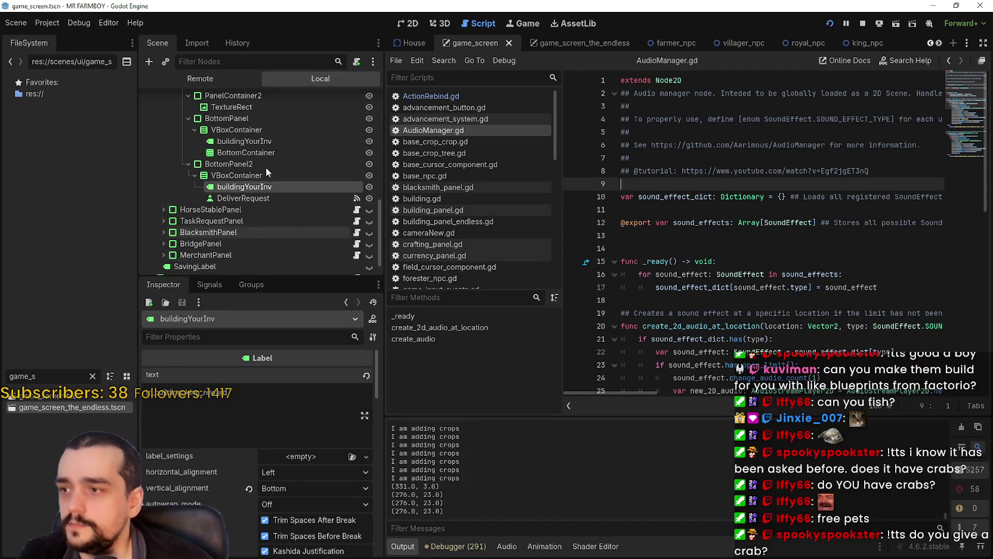
- Collapse KingRequestPanel and expand BuildingPanel's Controls node in the Scene dock to inspect it
scroll(262, 185, "down", 1)
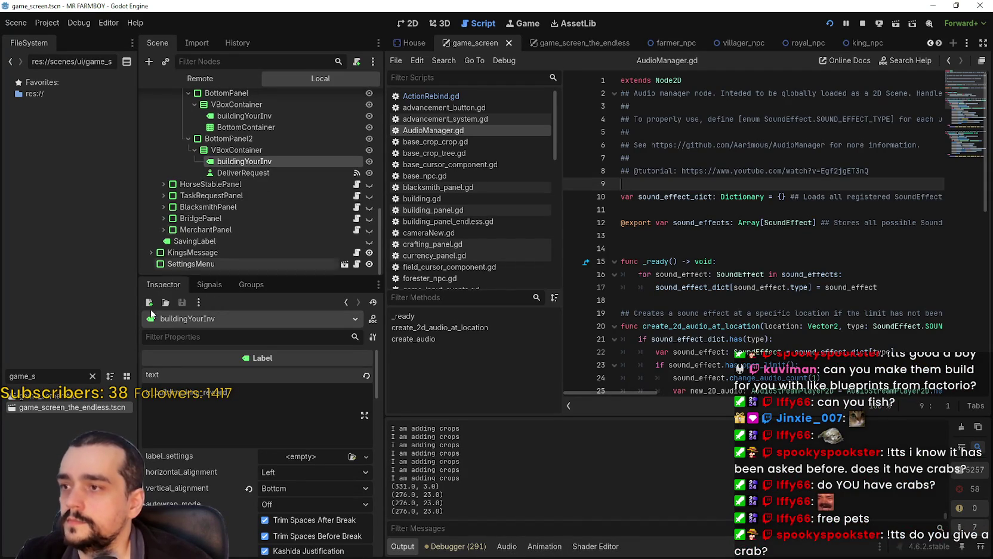
scroll(257, 233, "up", 2)
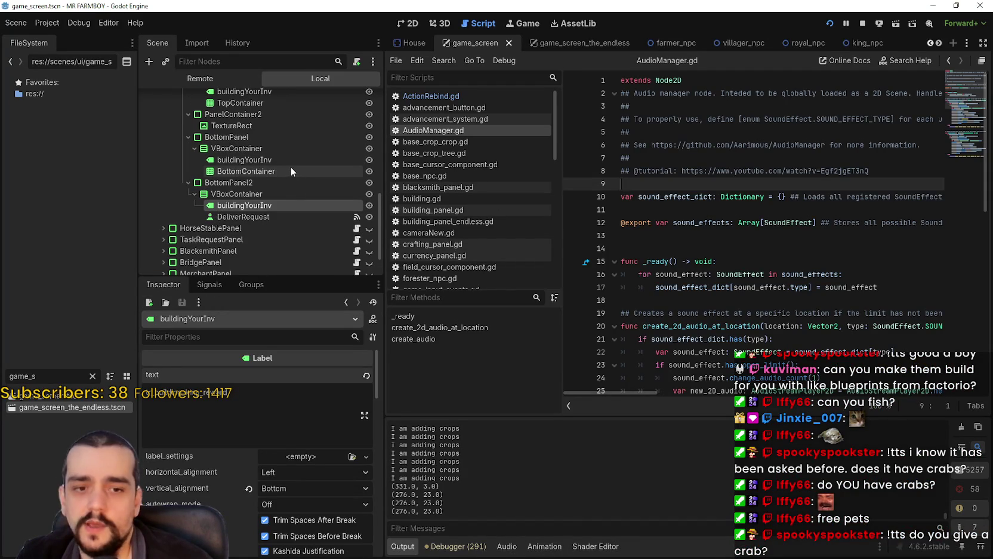
scroll(292, 167, "up", 2)
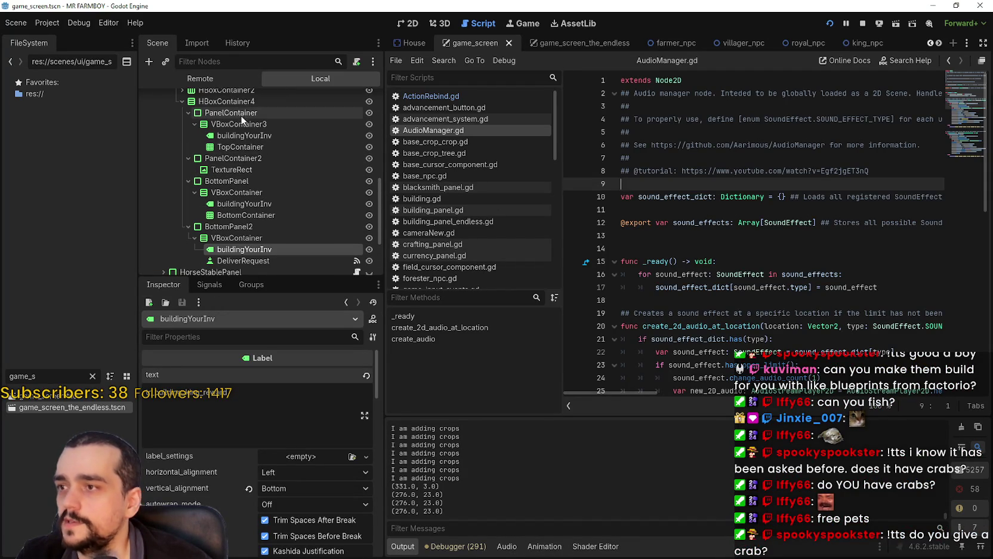
scroll(253, 149, "up", 4)
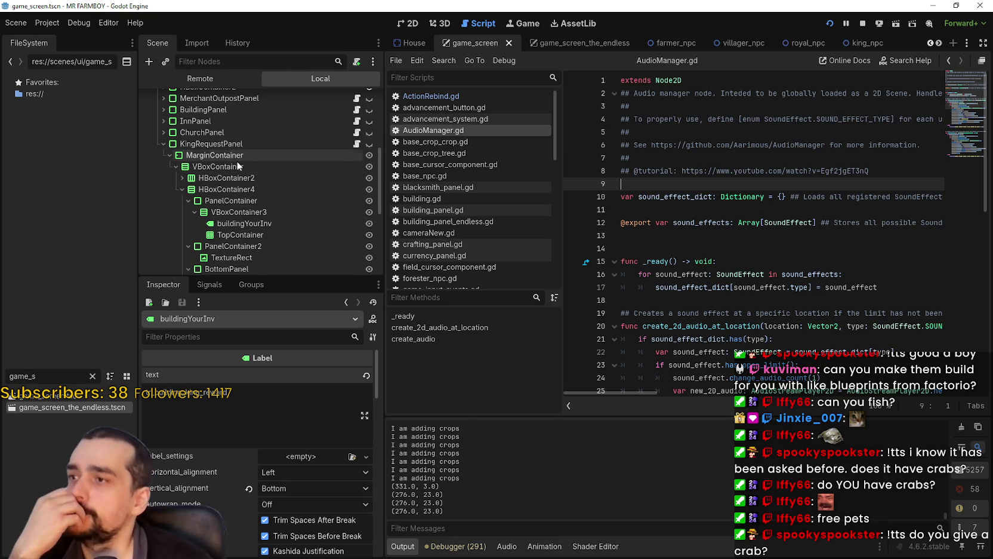
scroll(227, 162, "up", 1)
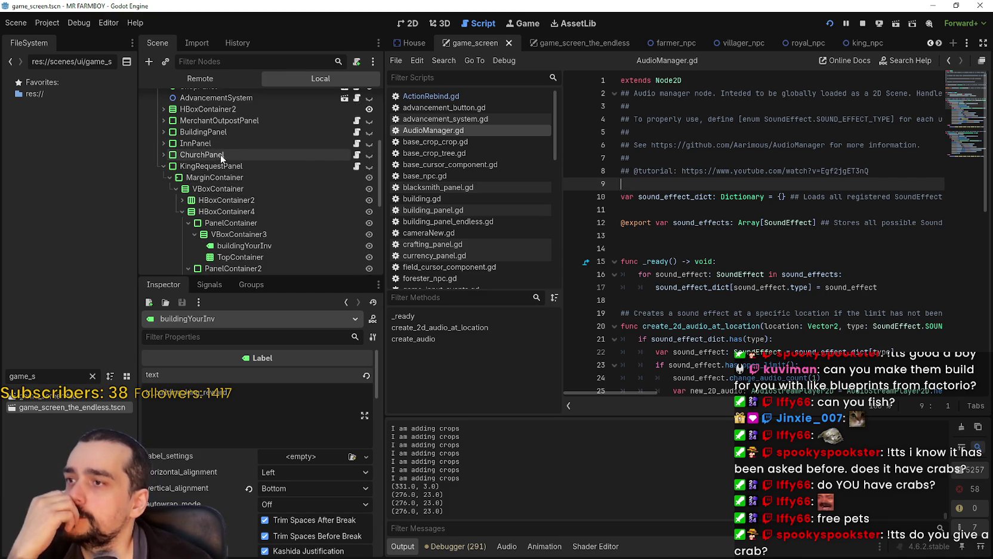
left_click(163, 165)
left_click(161, 139)
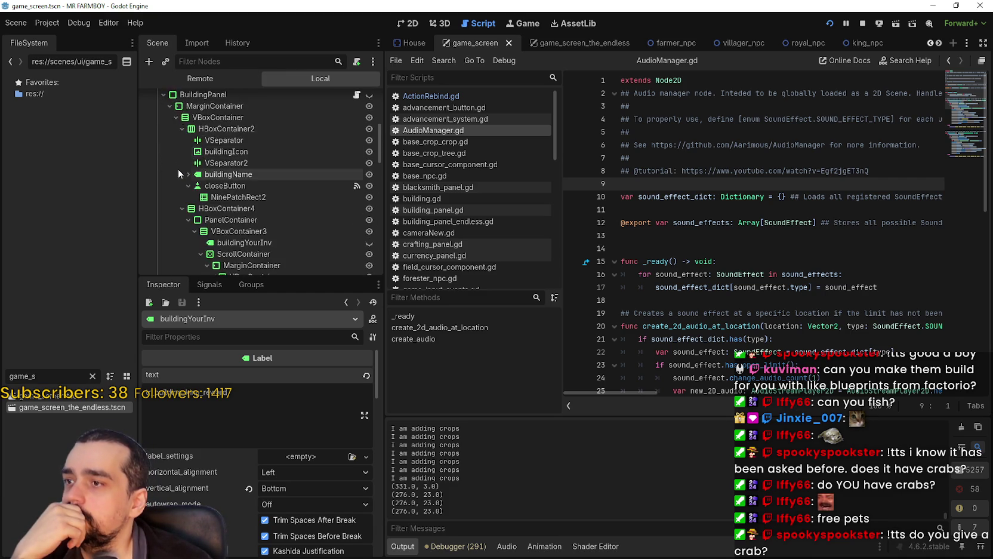
left_click(170, 150)
left_click(169, 174)
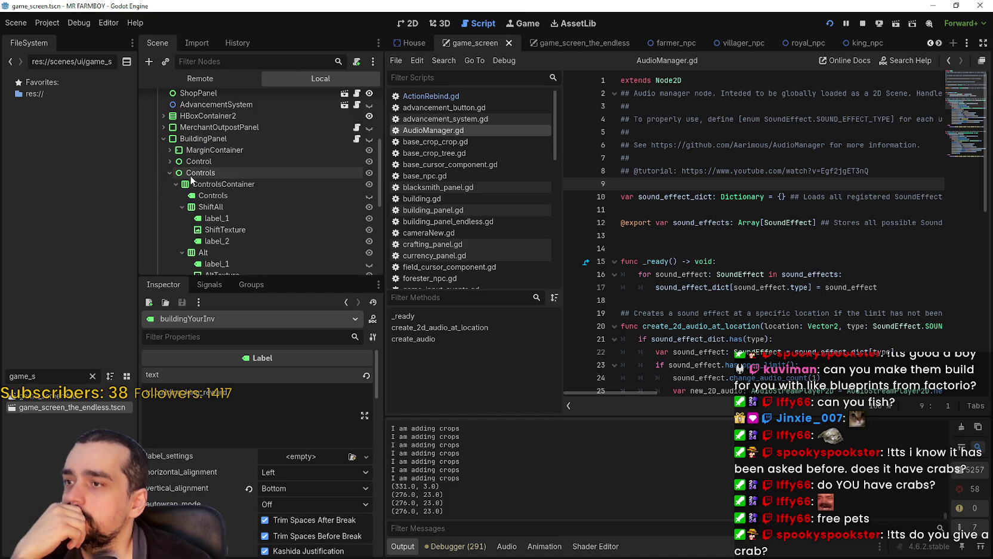
scroll(231, 160, "down", 2)
left_click(231, 152)
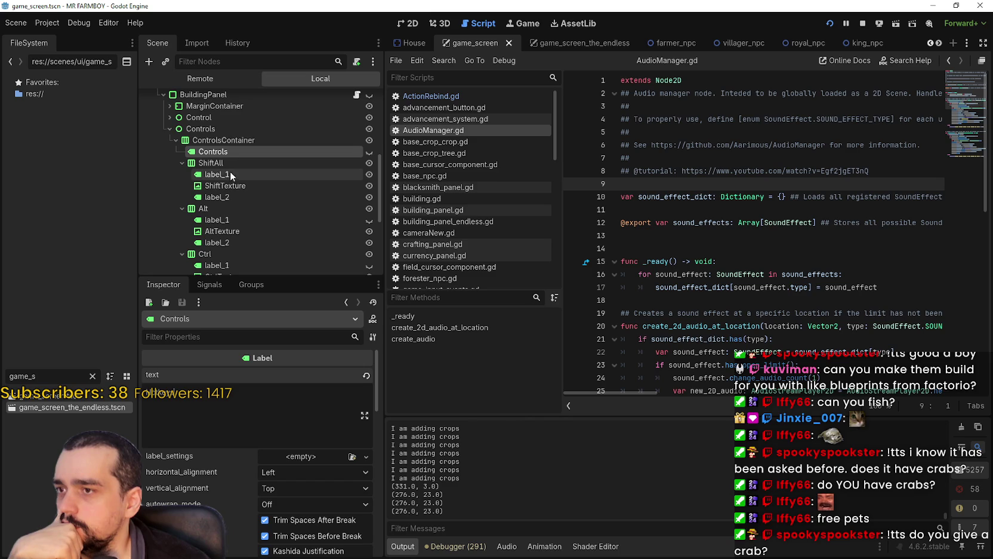
- Inspect the Alt key hint's label_1, AltTexture and label_2 nodes
left_click(211, 221)
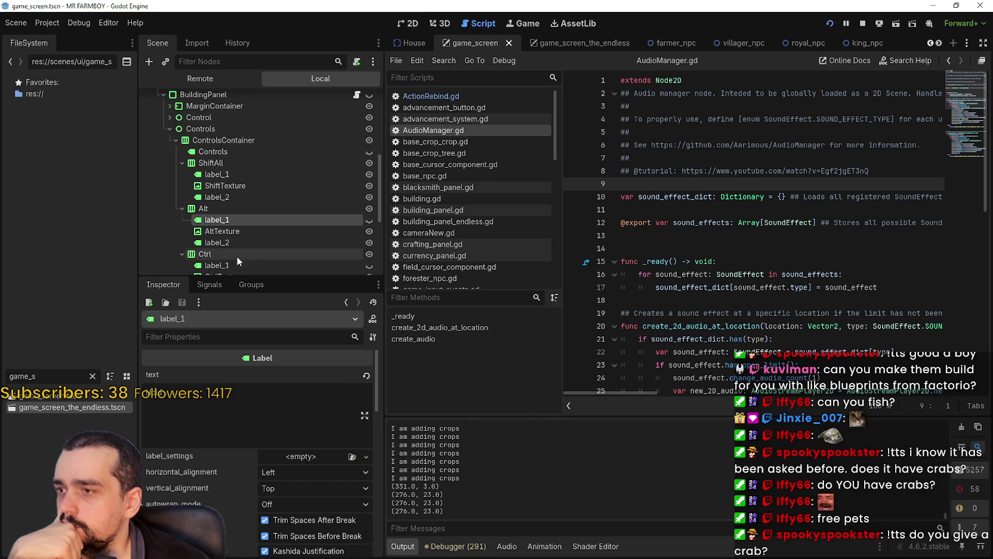
scroll(236, 233, "down", 1)
left_click(233, 209)
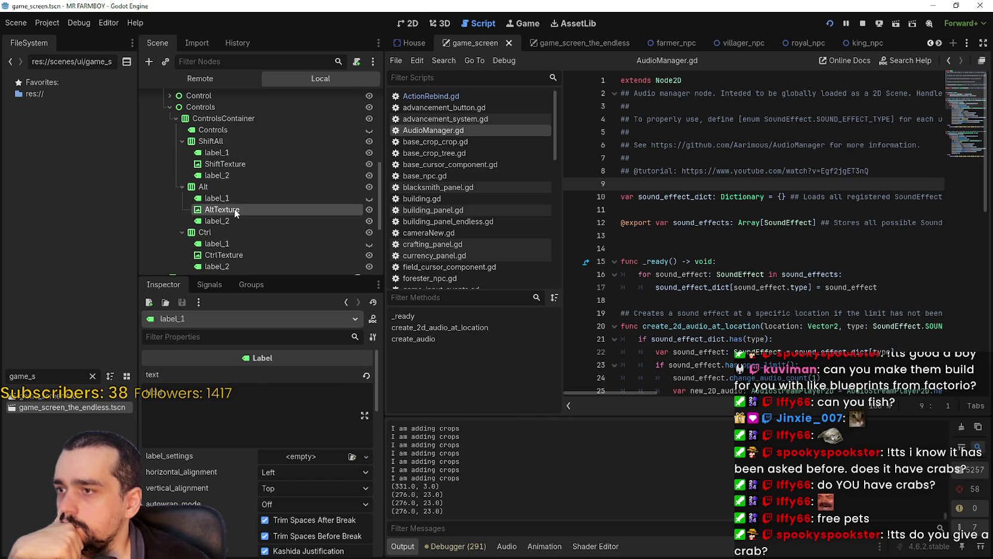
left_click(230, 219)
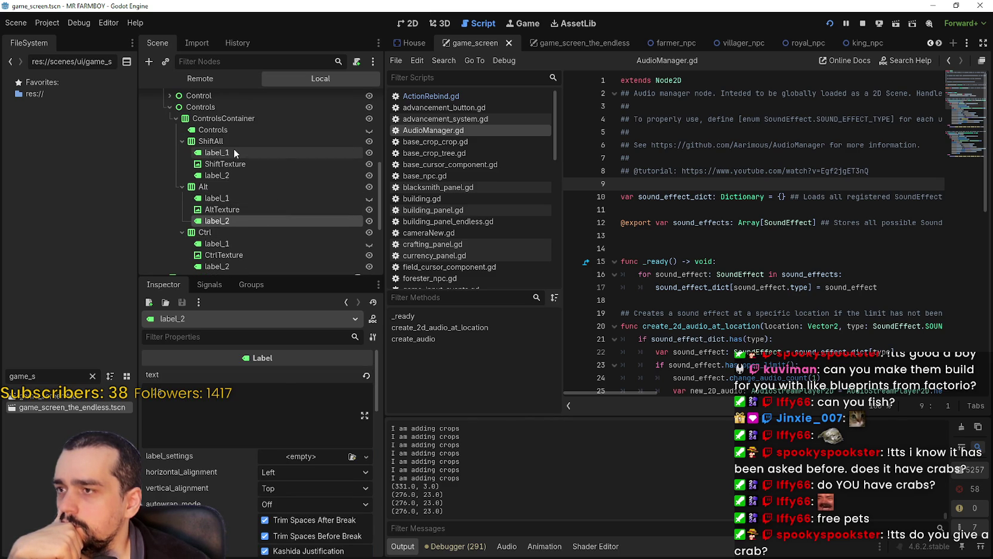
scroll(245, 219, "down", 2)
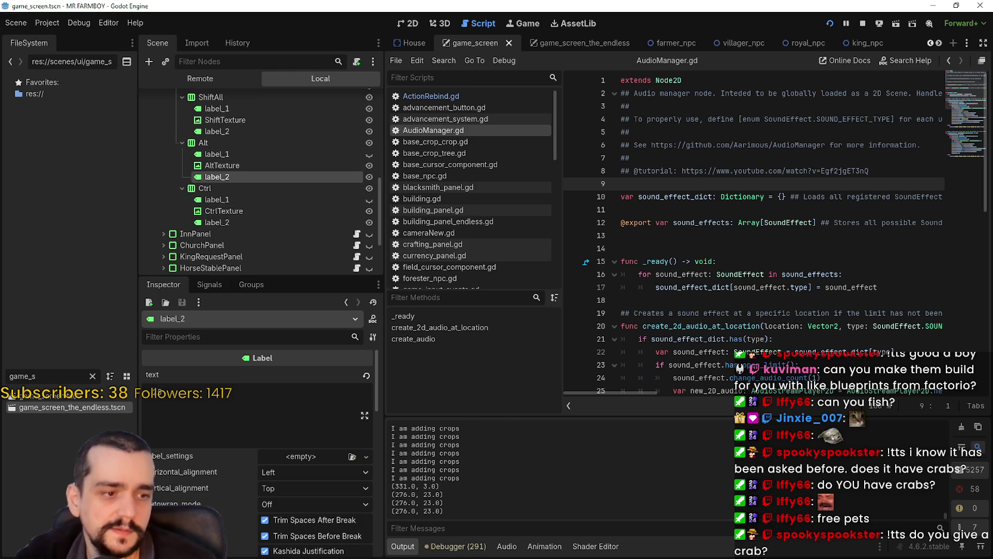
- Pause and resume the running game, then close it to return to the editor
key("alt+Tab")
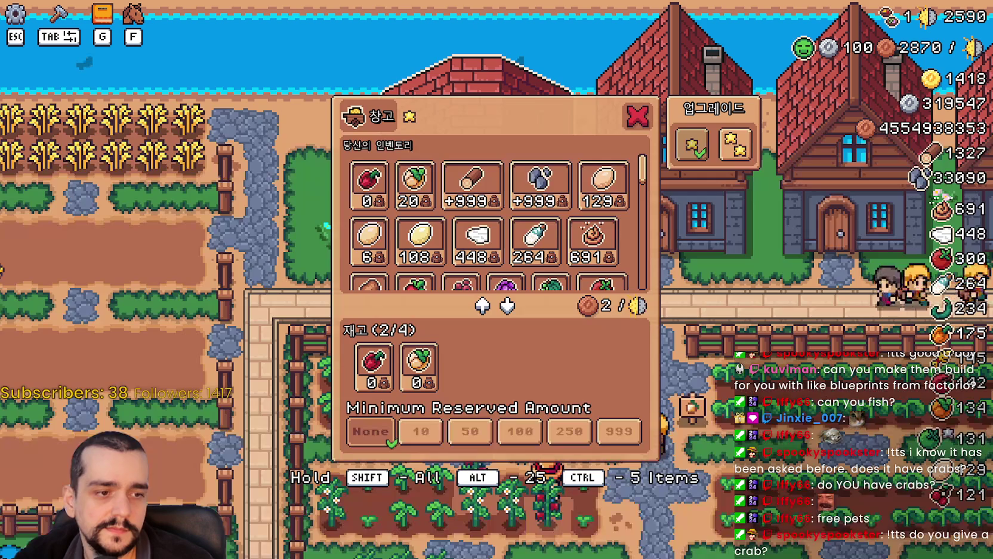
key("Escape")
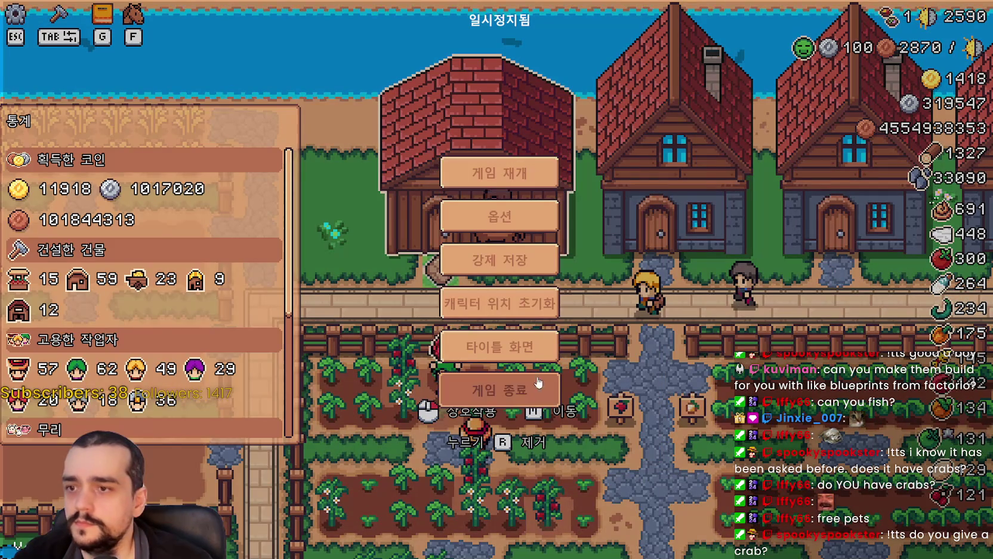
key("Escape")
key("alt+F4")
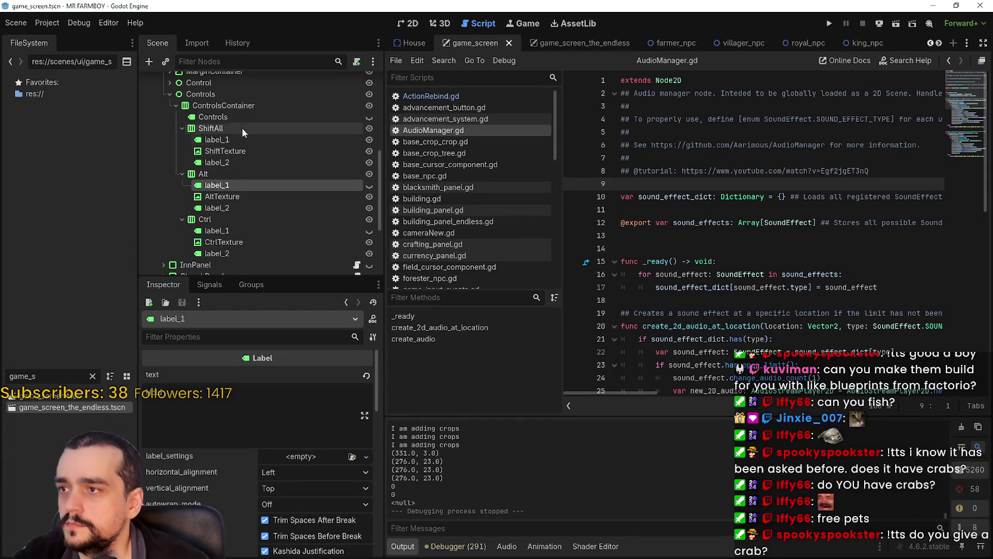
- Delete the Controls node under ControlsContainer
left_click(236, 117)
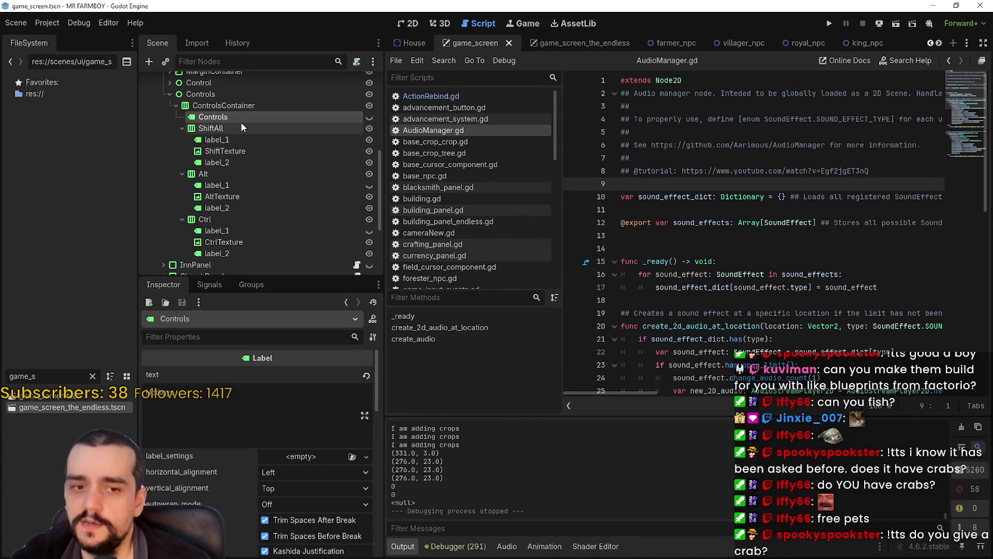
right_click(240, 121)
left_click(322, 395)
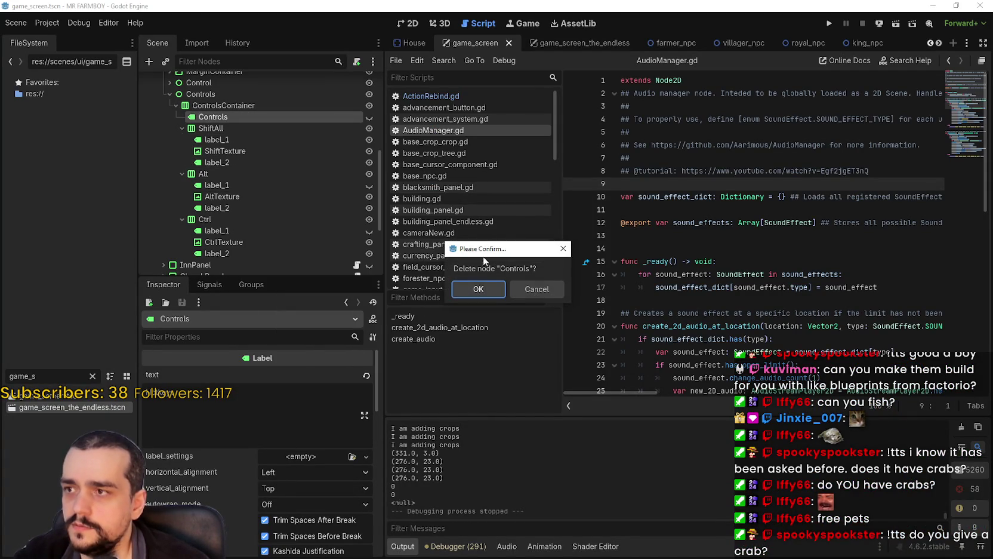
left_click(478, 289)
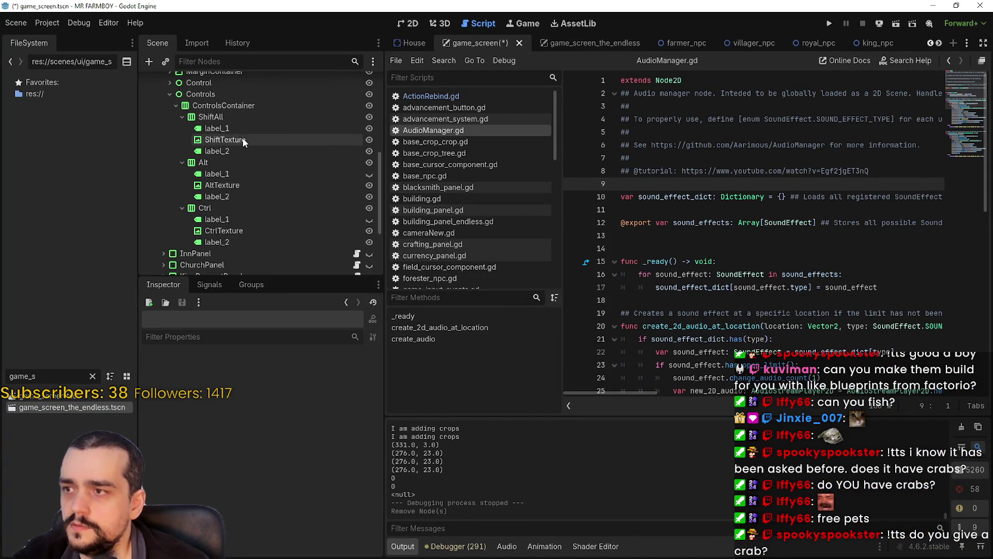
- Inspect ShiftAll's label_1, ShiftTexture preview and label_2
left_click(239, 131)
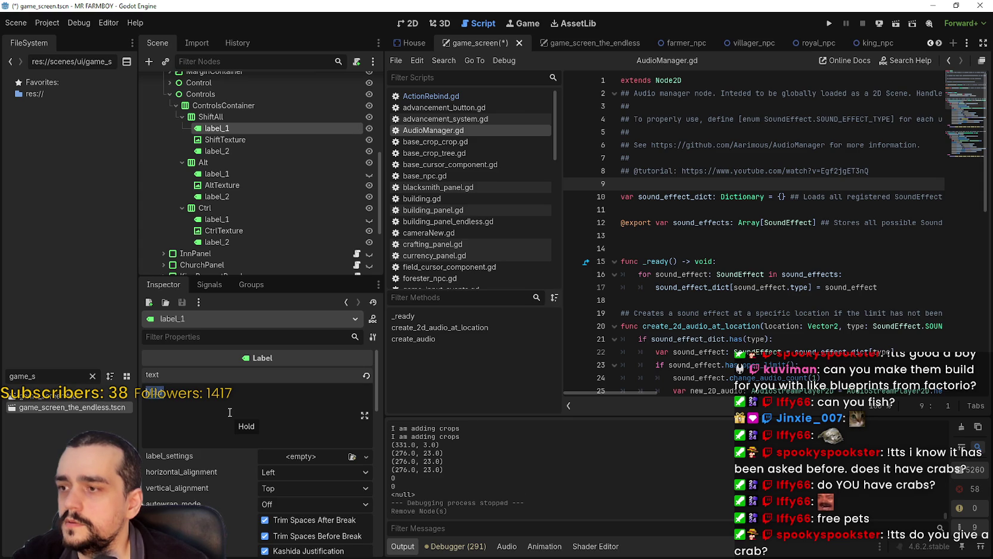
left_click(248, 139)
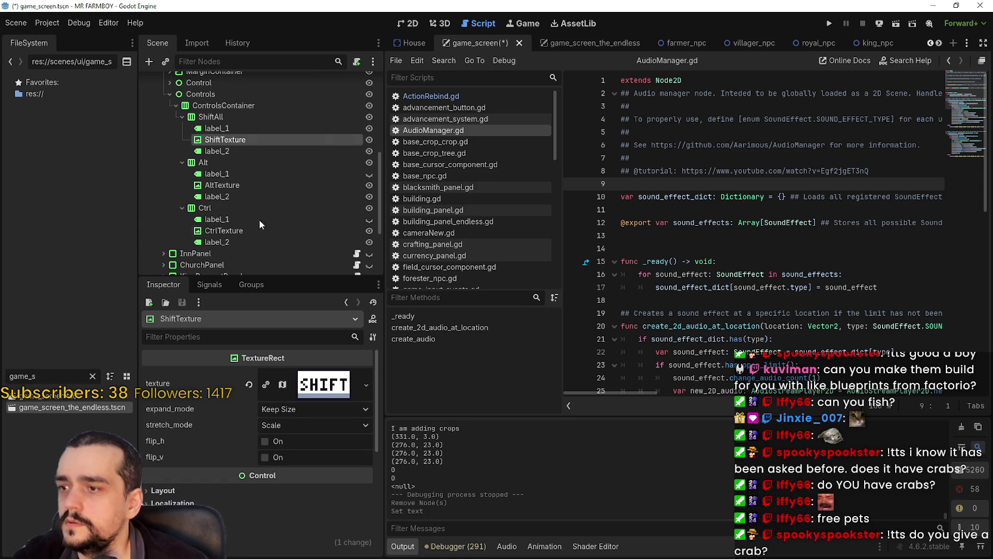
left_click(312, 394)
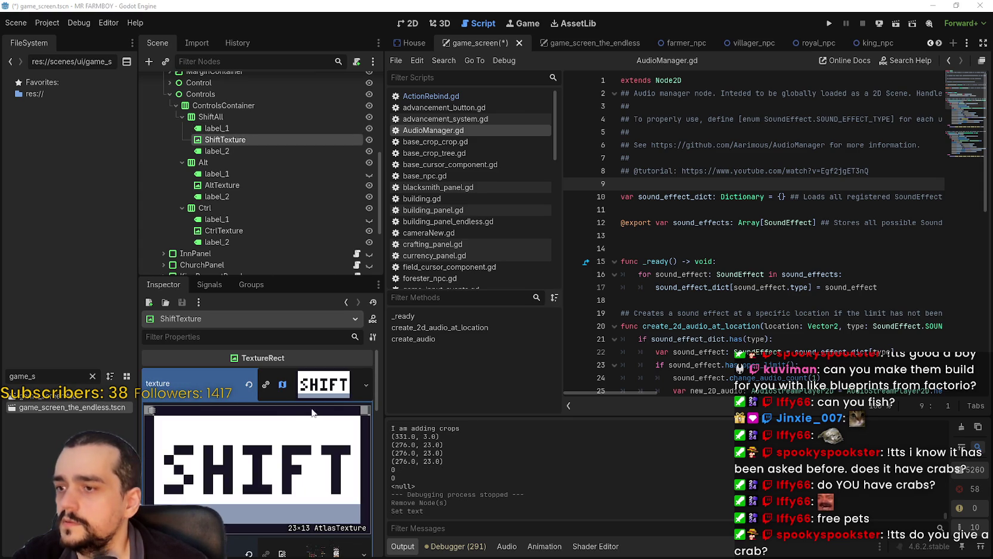
scroll(299, 481, "down", 1)
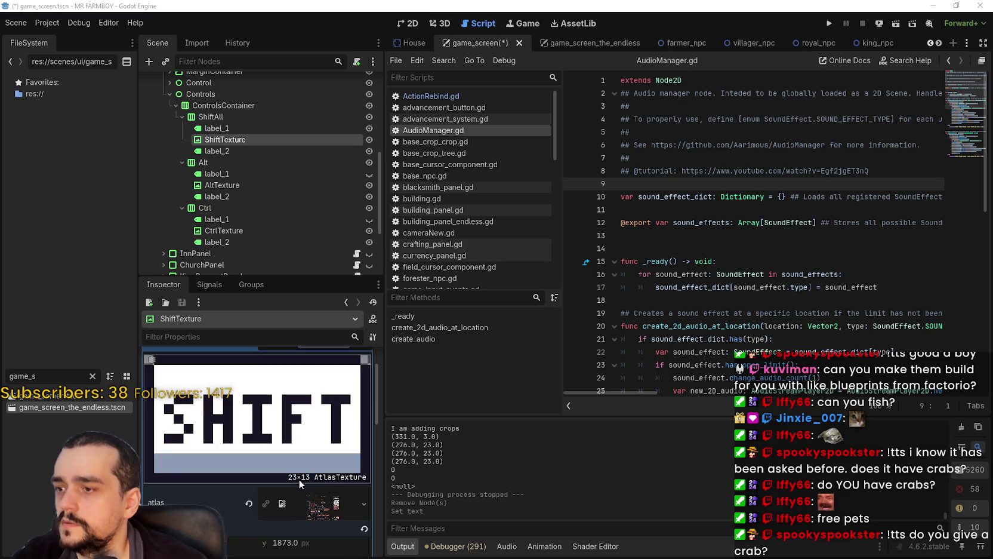
scroll(298, 479, "up", 1)
left_click(251, 148)
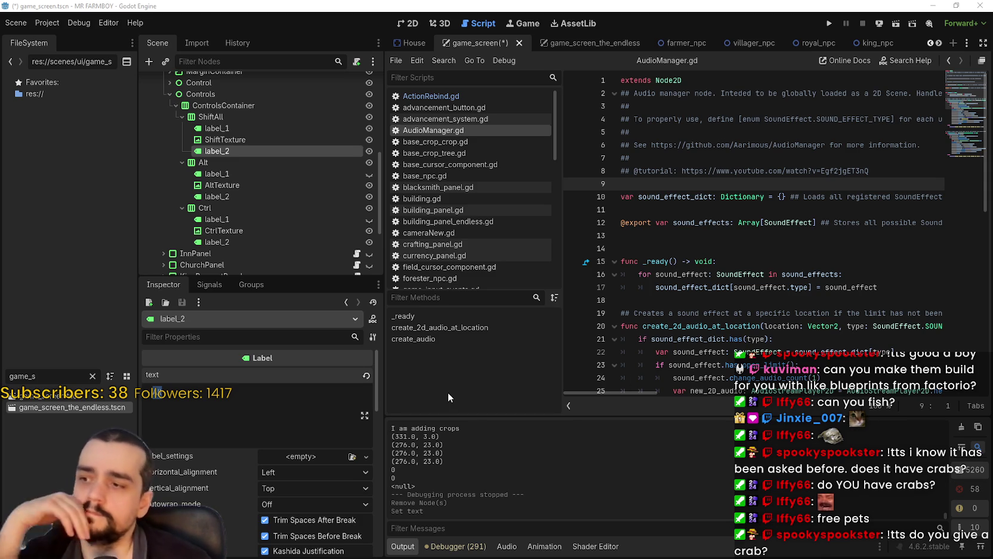
left_click(255, 127)
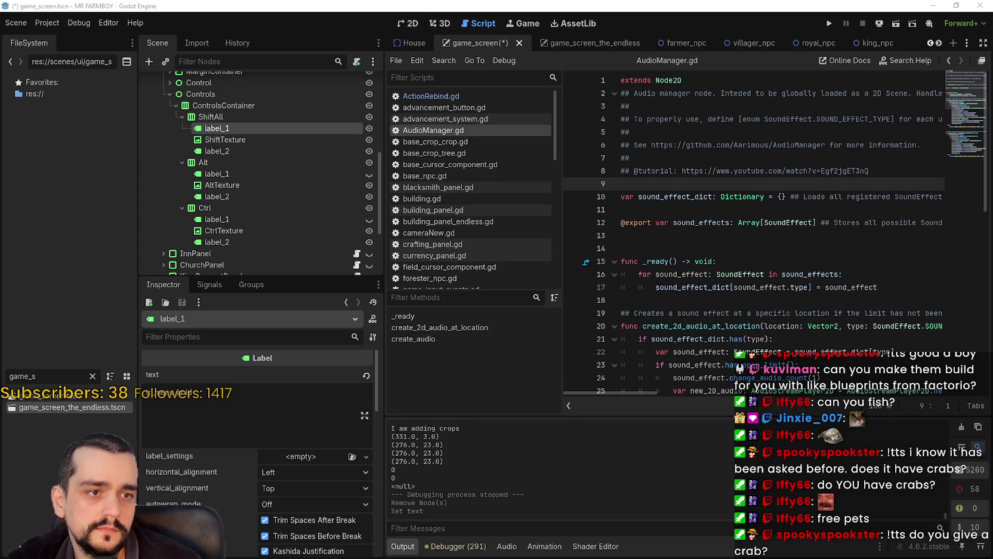
left_click(225, 139)
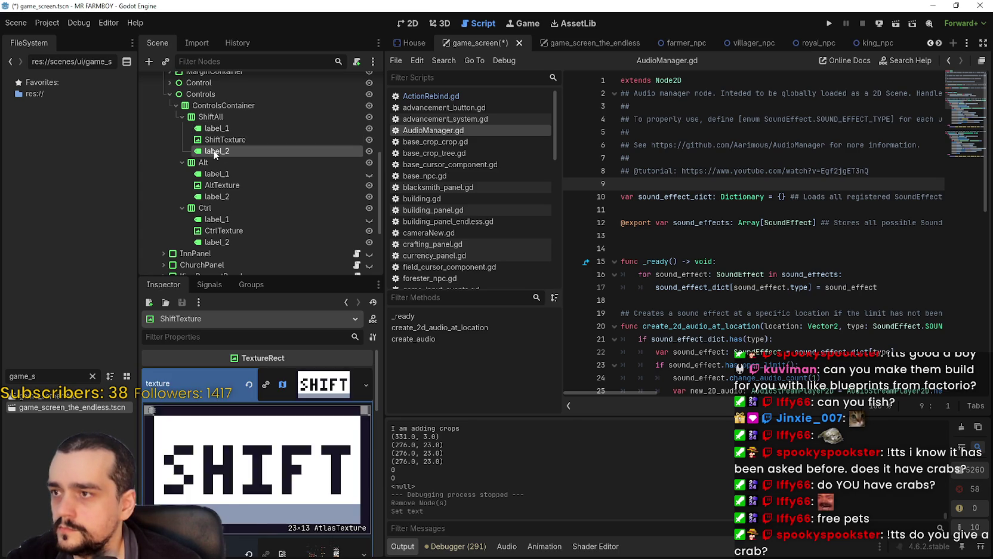
left_click(216, 150)
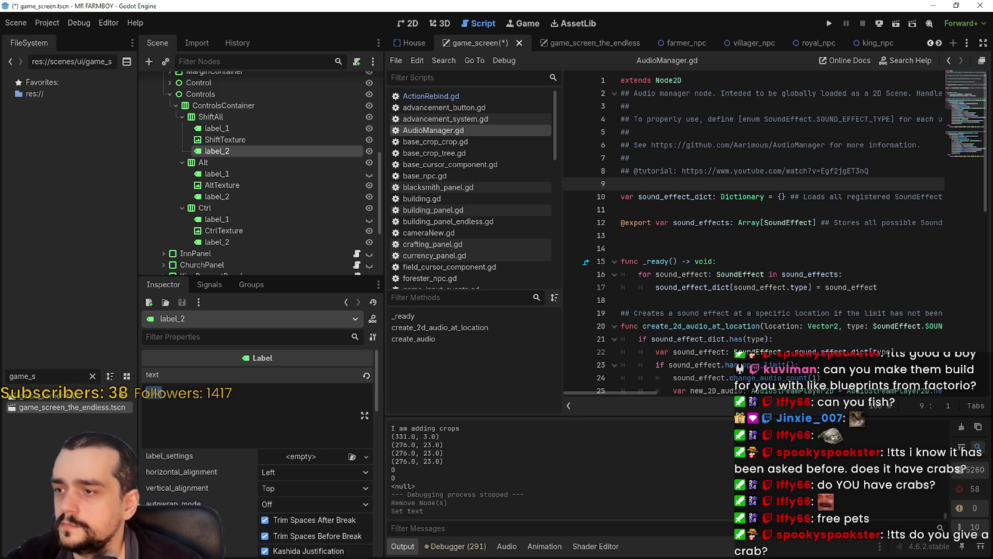
- Delete label_1 under Alt and check the remaining label_2
left_click(227, 173)
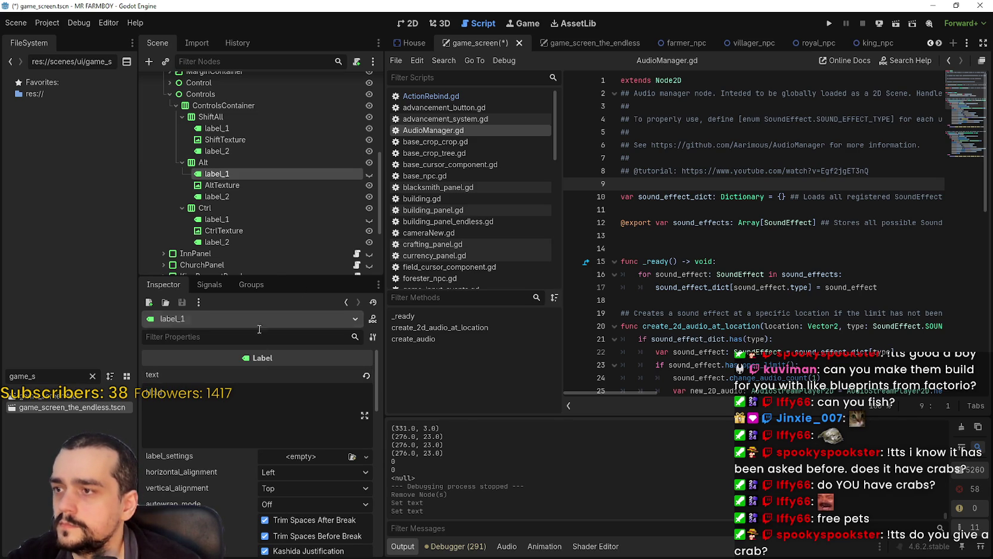
right_click(255, 178)
left_click(329, 456)
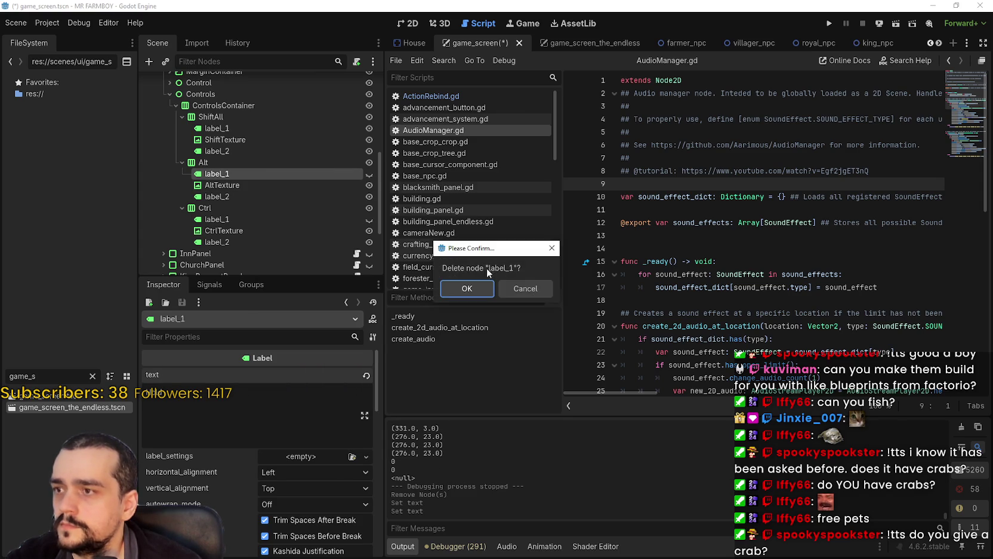
left_click(462, 288)
left_click(246, 183)
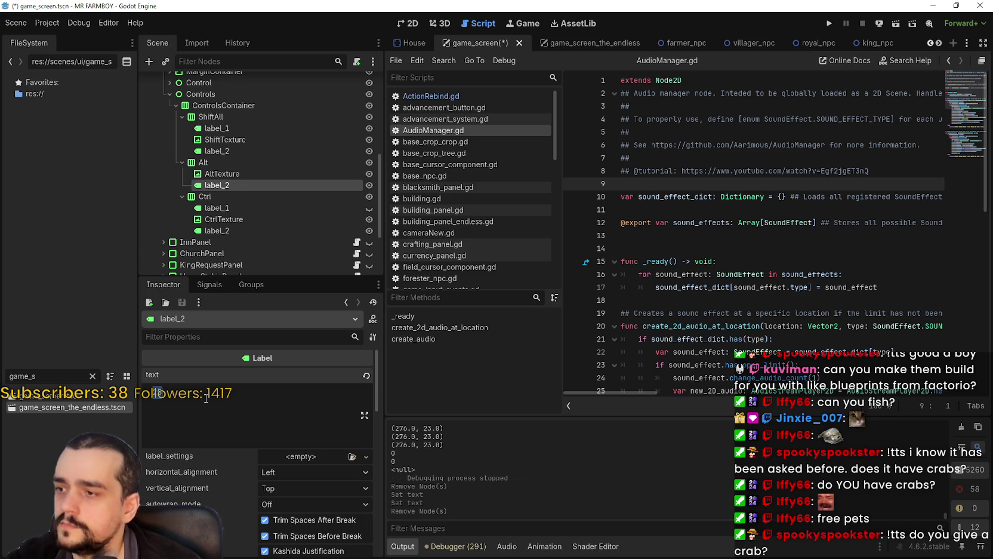
- Delete label_1 under Ctrl and check the remaining label_2
left_click(206, 208)
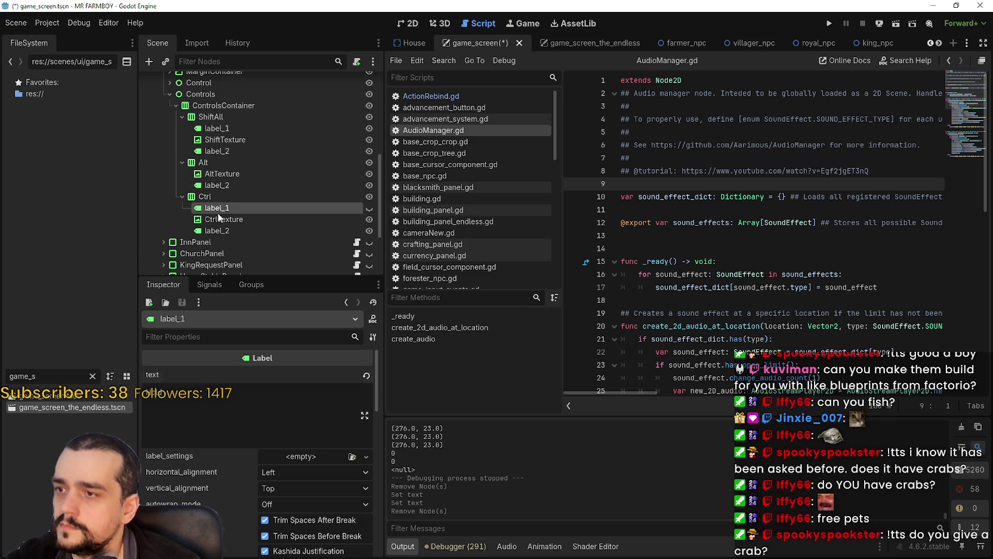
right_click(218, 210)
left_click(264, 491)
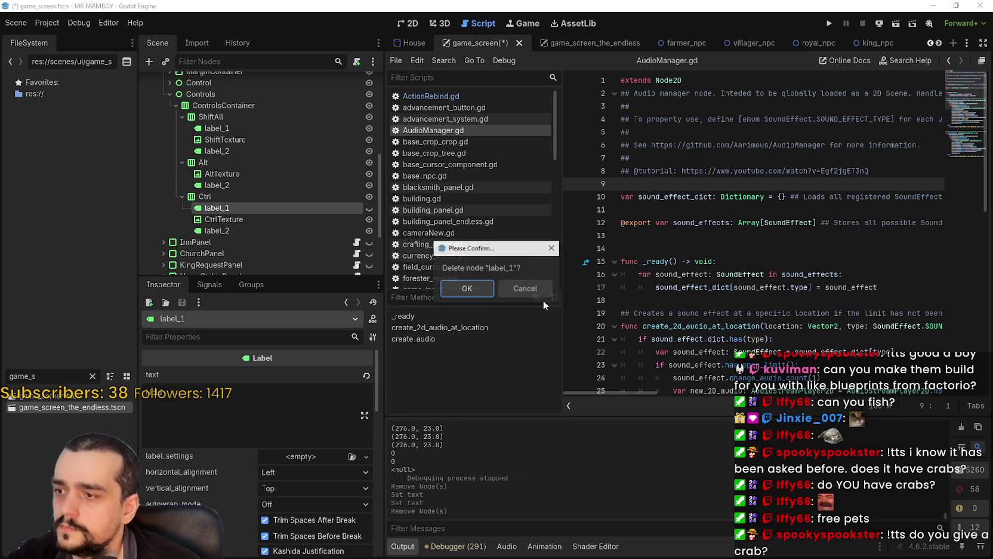
left_click(467, 288)
left_click(236, 216)
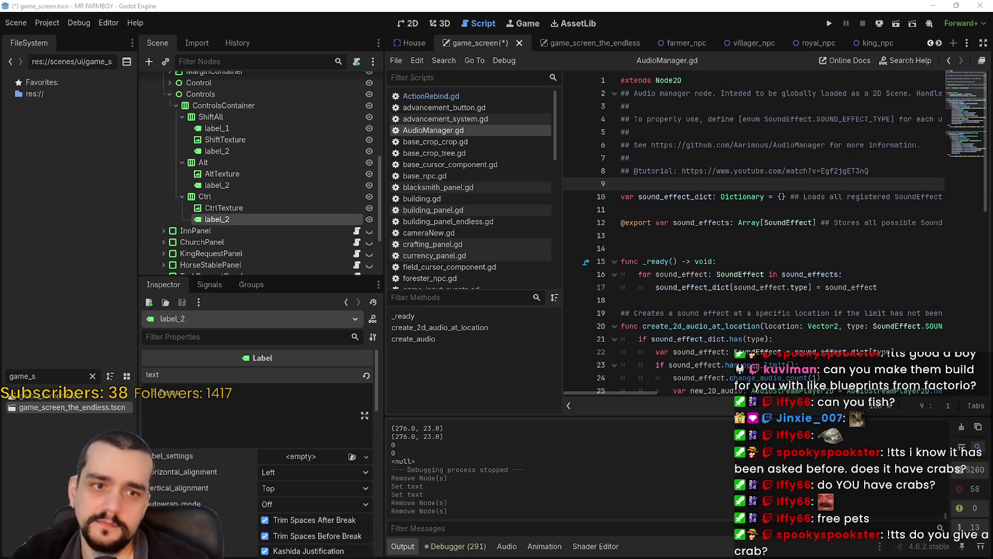
- Paste the longer text into Ctrl label_2's Text field and check its first words
key("ctrl+v")
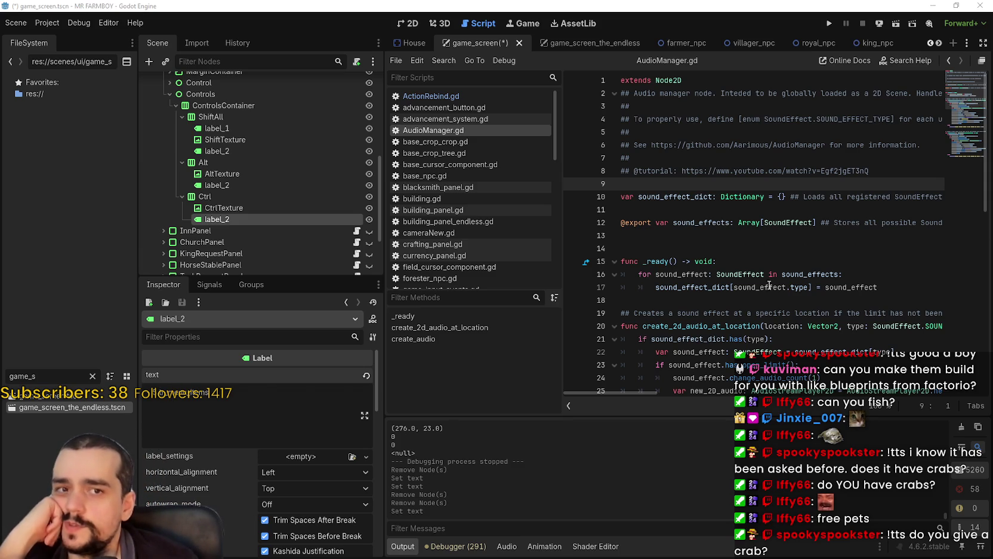
double_click(198, 391)
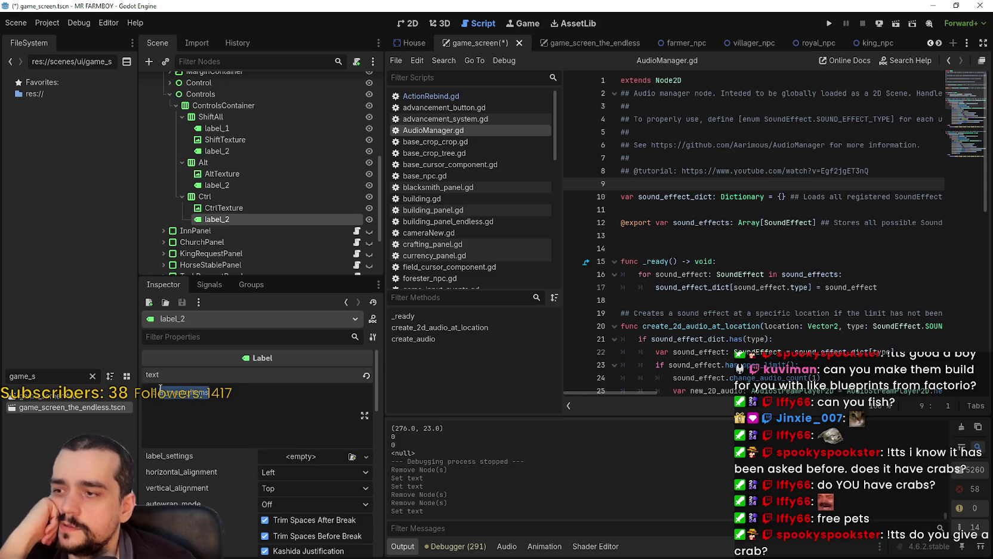
left_click_drag(161, 388, 140, 388)
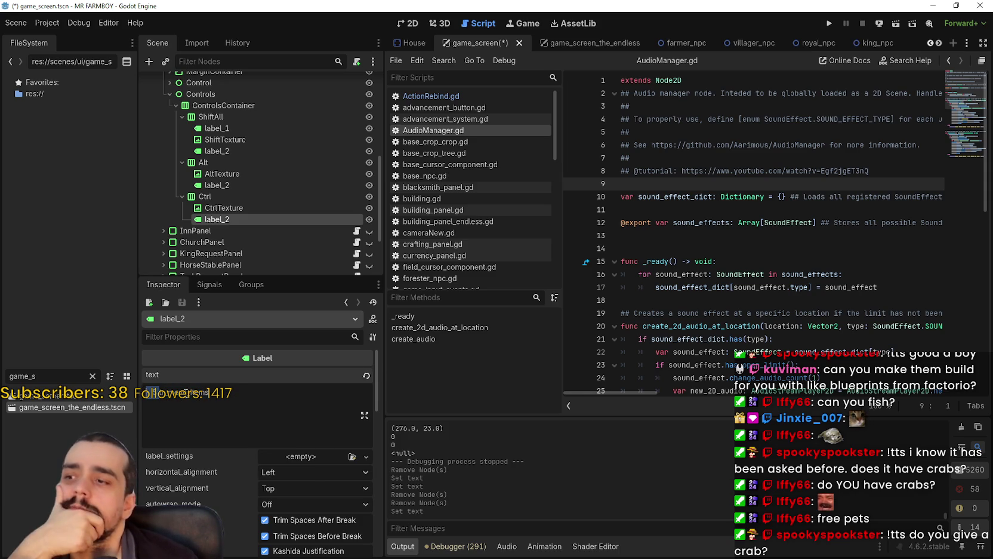
double_click(191, 392)
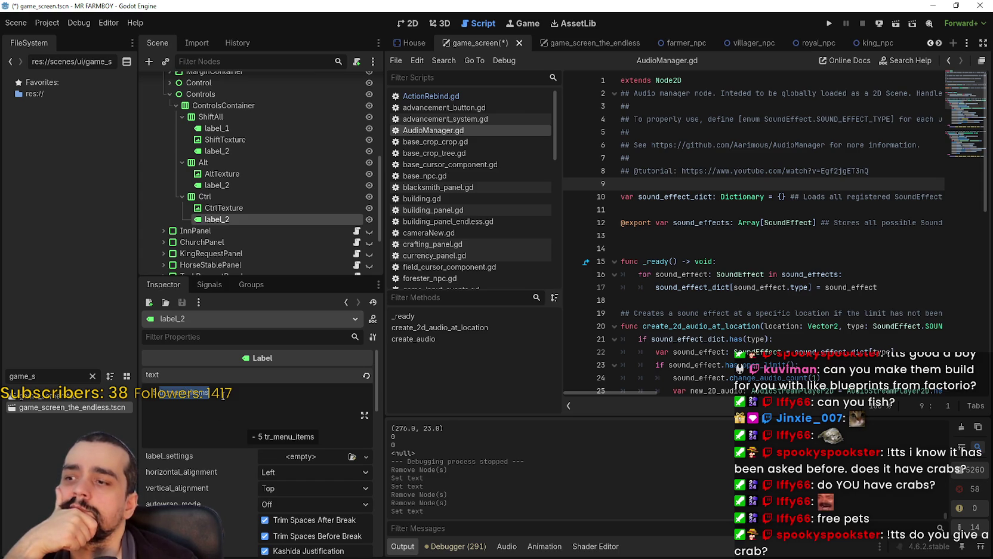
key("Escape")
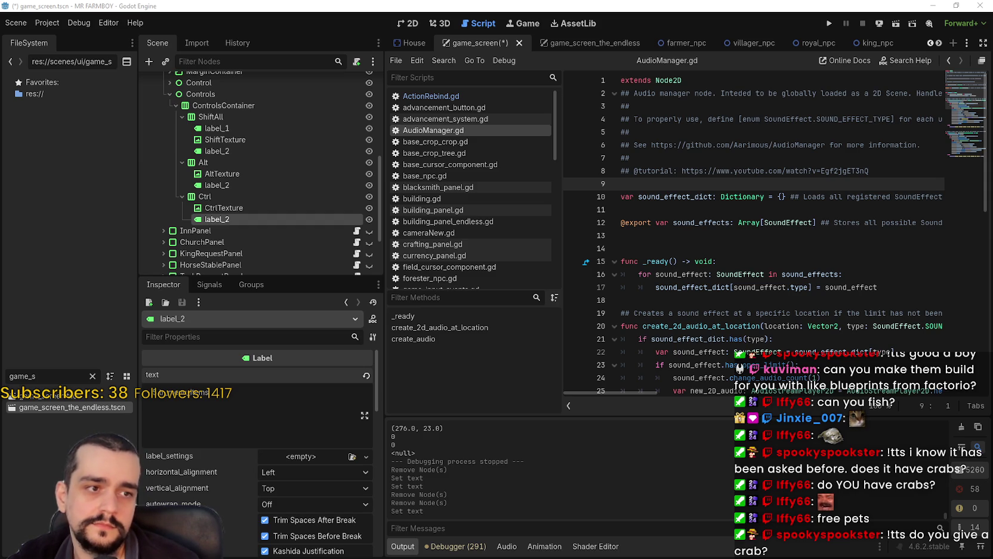
- Inspect ShiftAll's label_1 and the Ctrl hint's label_2
scroll(236, 207, "down", 2)
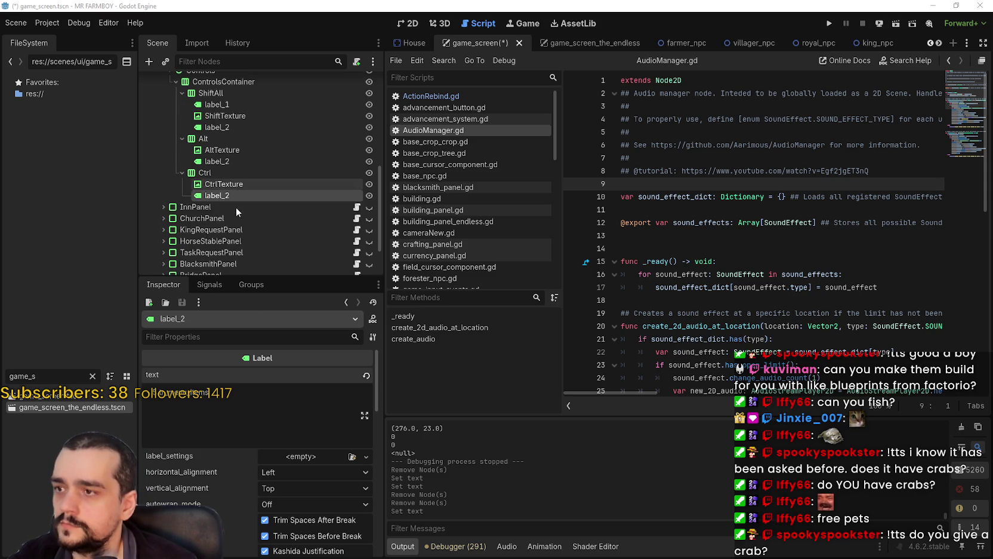
scroll(238, 201, "up", 4)
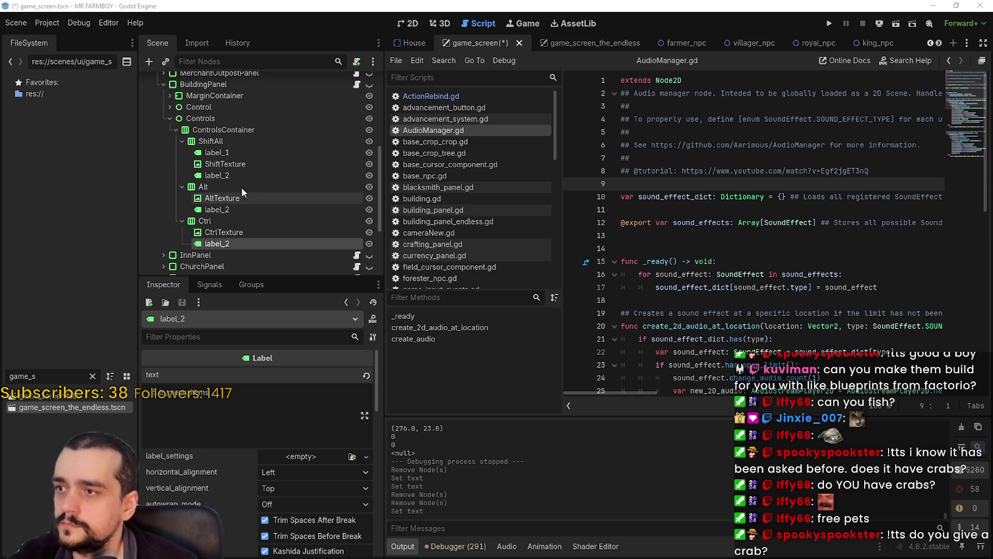
left_click(241, 154)
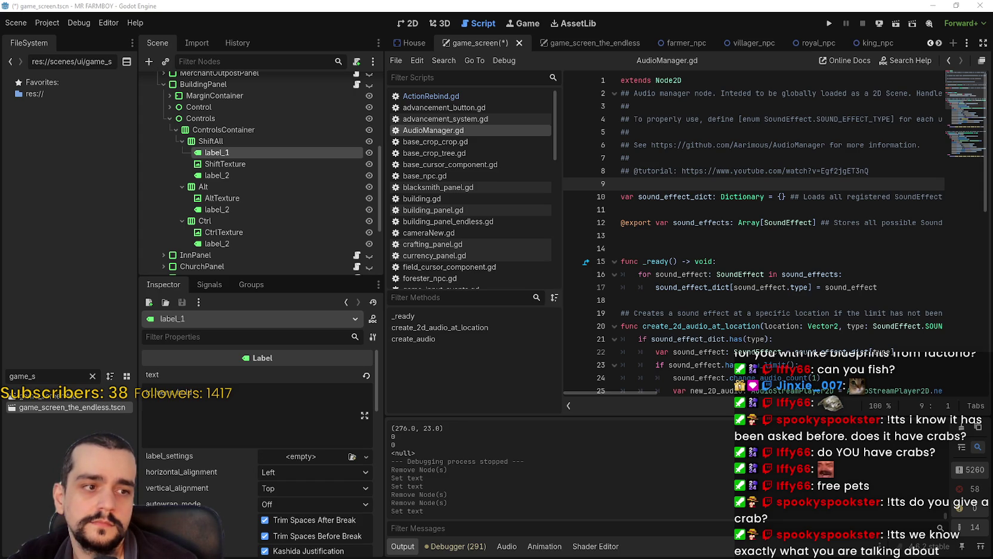
scroll(202, 216, "down", 2)
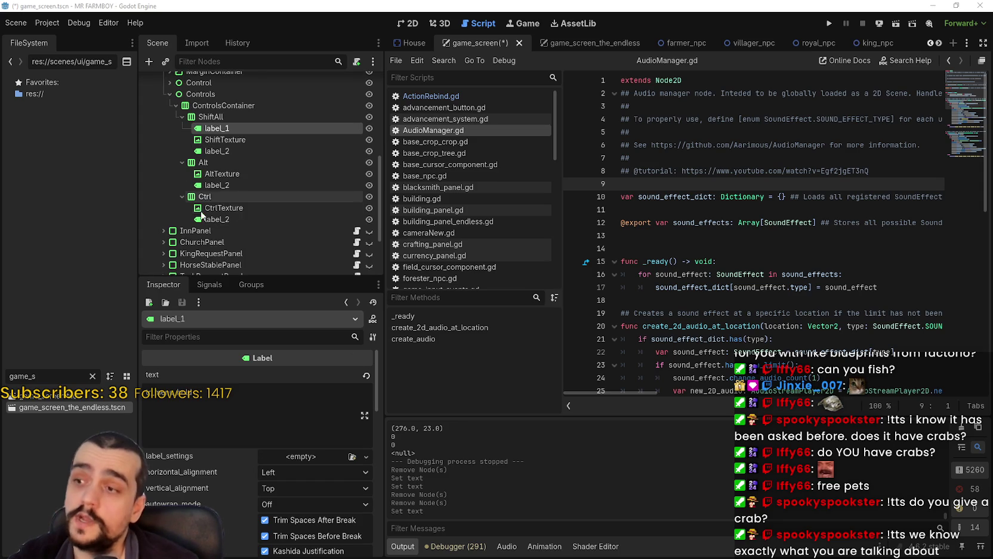
left_click(231, 212)
left_click(230, 219)
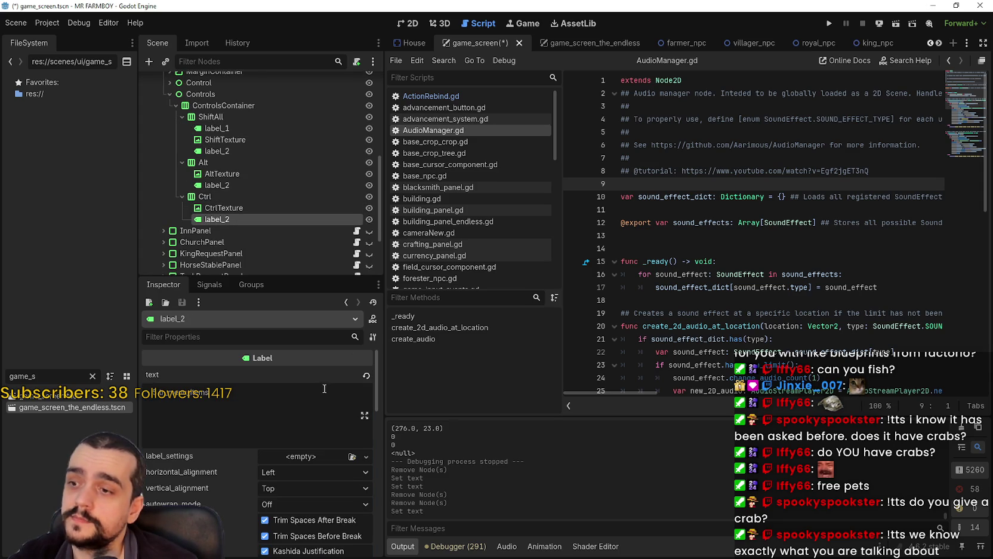
scroll(241, 198, "up", 3)
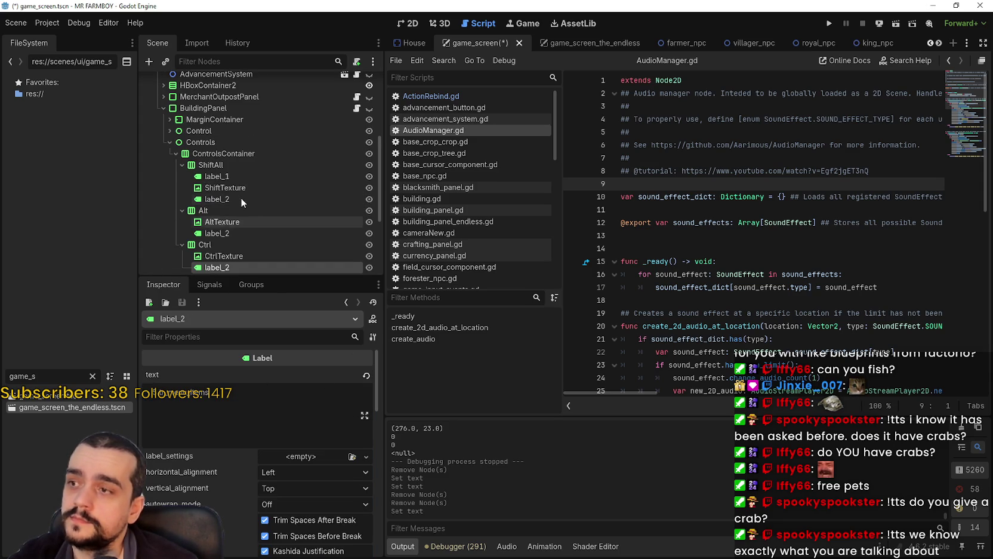
- Step through ShiftAll's labels and texture, AltTexture, Alt label_2, CtrlTexture and Ctrl label_2
left_click(248, 155)
left_click(239, 164)
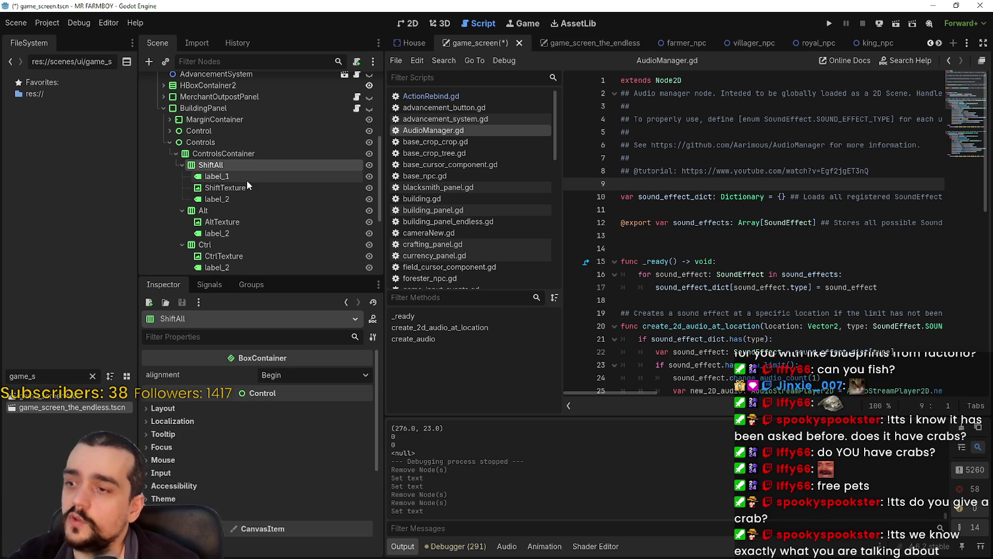
left_click(248, 178)
left_click(246, 187)
left_click(239, 199)
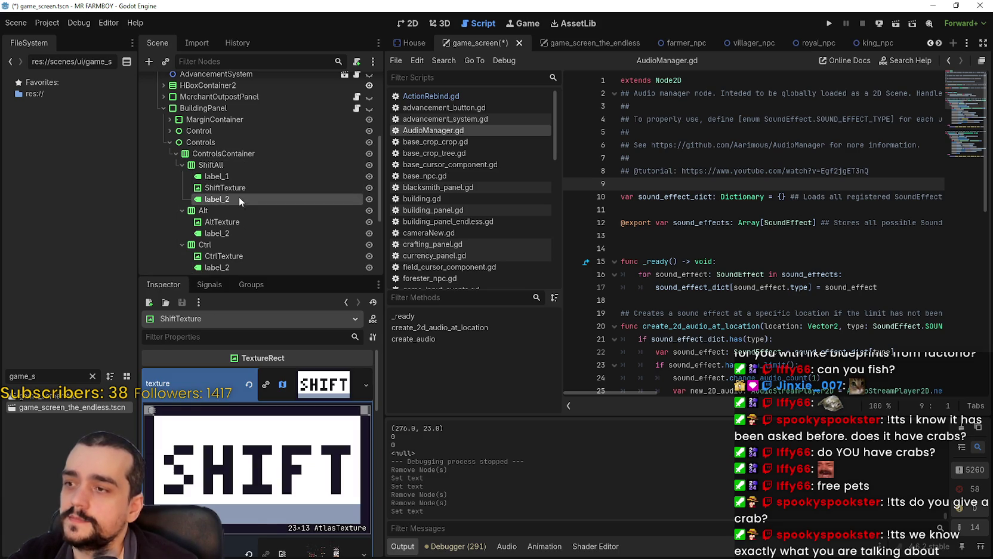
left_click(234, 222)
left_click(235, 233)
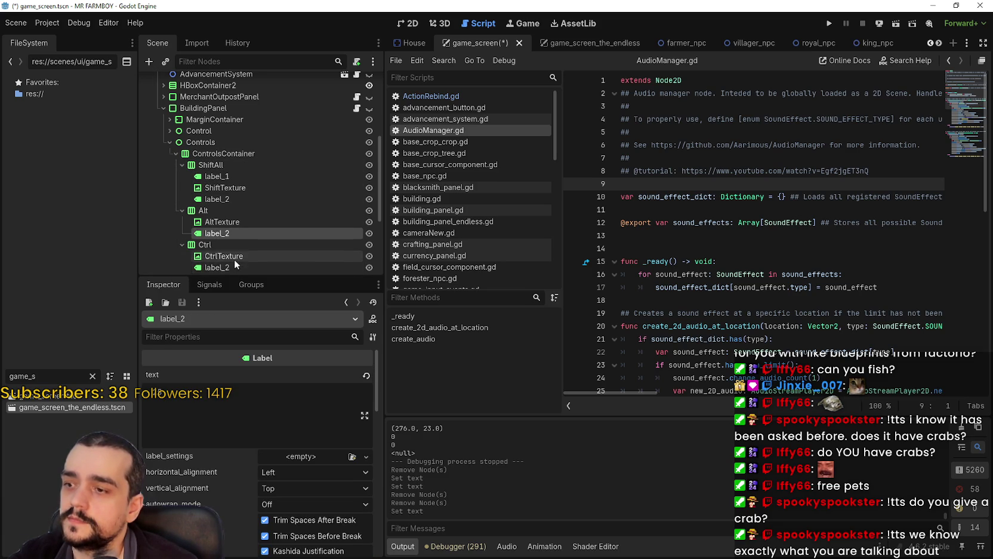
scroll(235, 259, "down", 2)
left_click(237, 208)
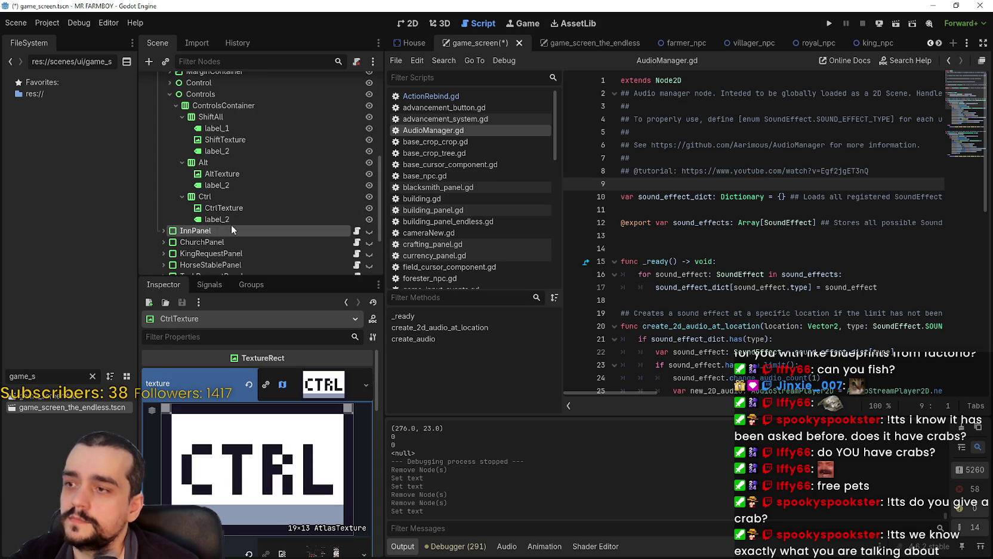
left_click(235, 219)
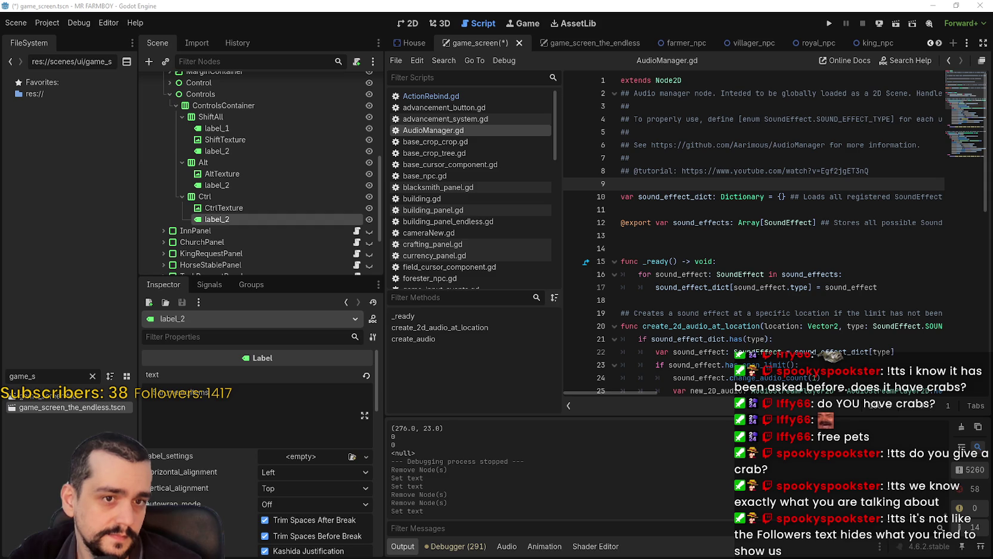
scroll(233, 430, "down", 2)
scroll(239, 417, "up", 2)
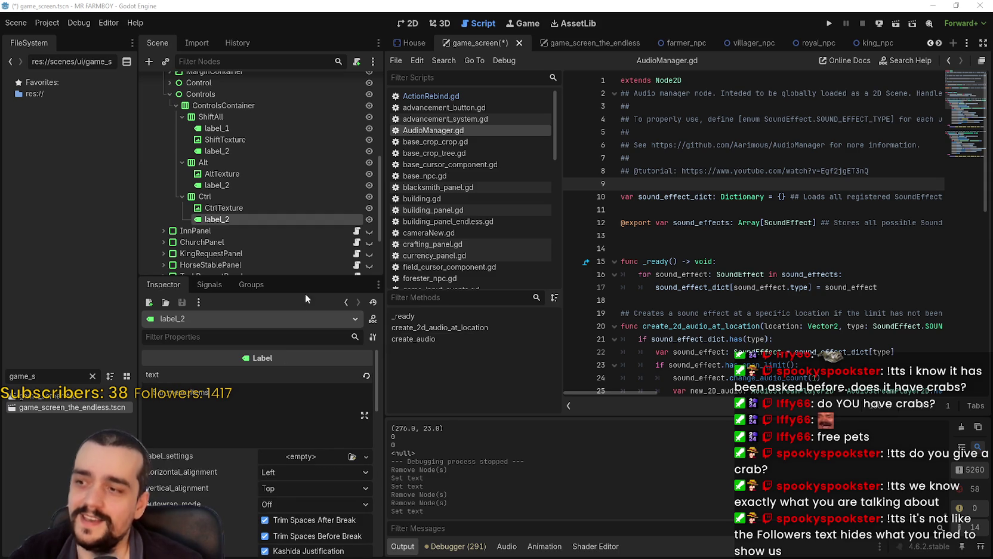
- Enlarge the Inspector panel and select parts of the label text '- 5 tr_menu_items'
left_click_drag(294, 275, 298, 208)
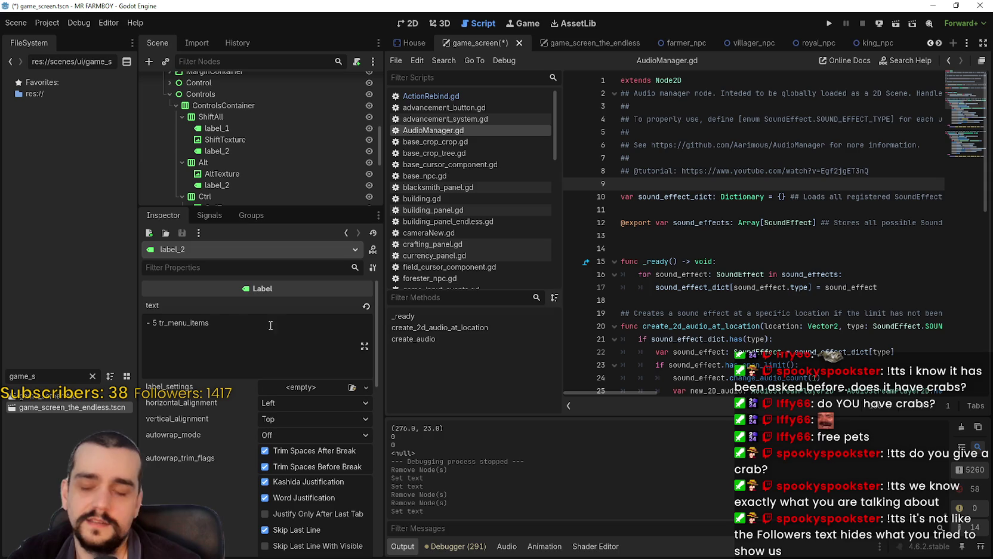
mouse_move(209, 322)
left_mouse_down()
mouse_move(160, 322)
mouse_move(227, 321)
left_mouse_up()
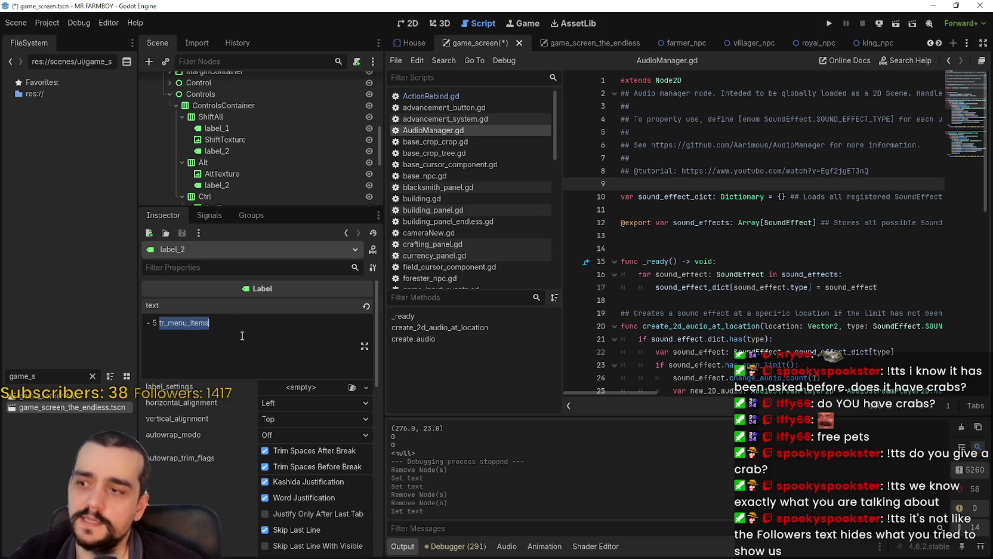
left_click_drag(209, 323, 163, 322)
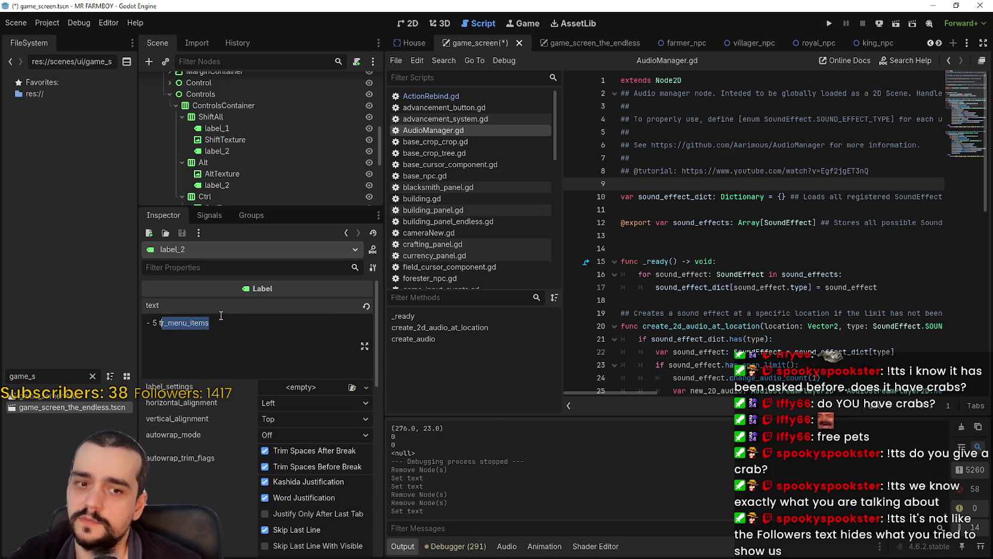
double_click(190, 323)
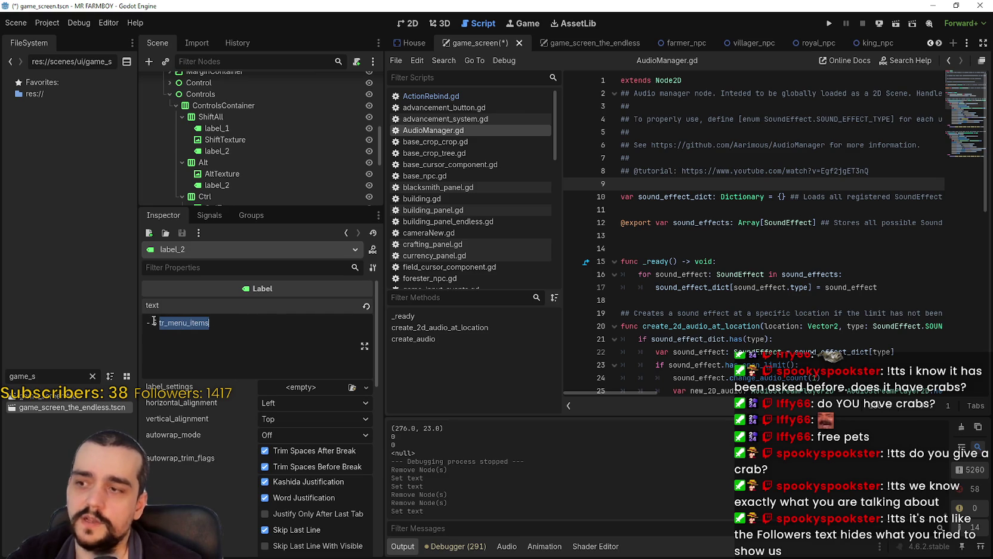
left_click_drag(157, 323, 140, 323)
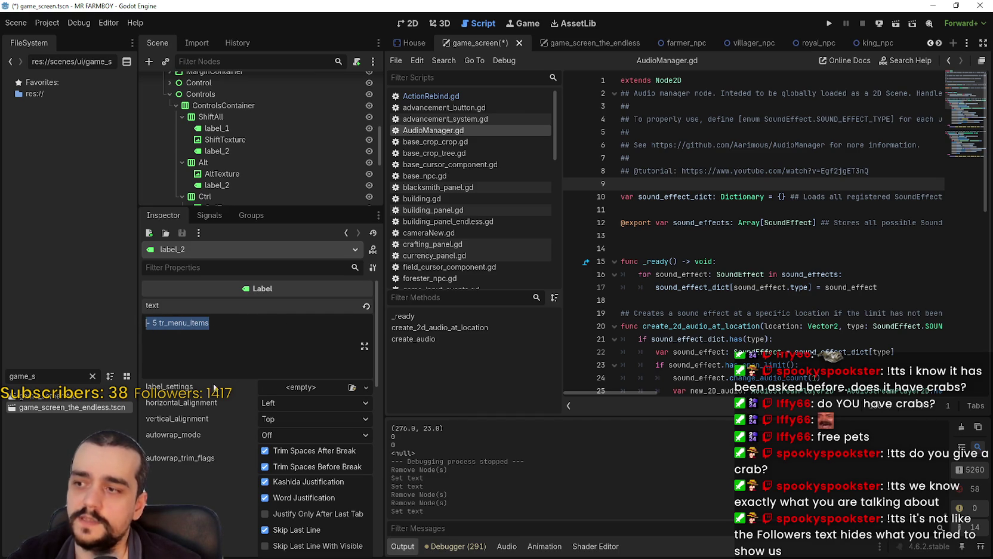
key("End")
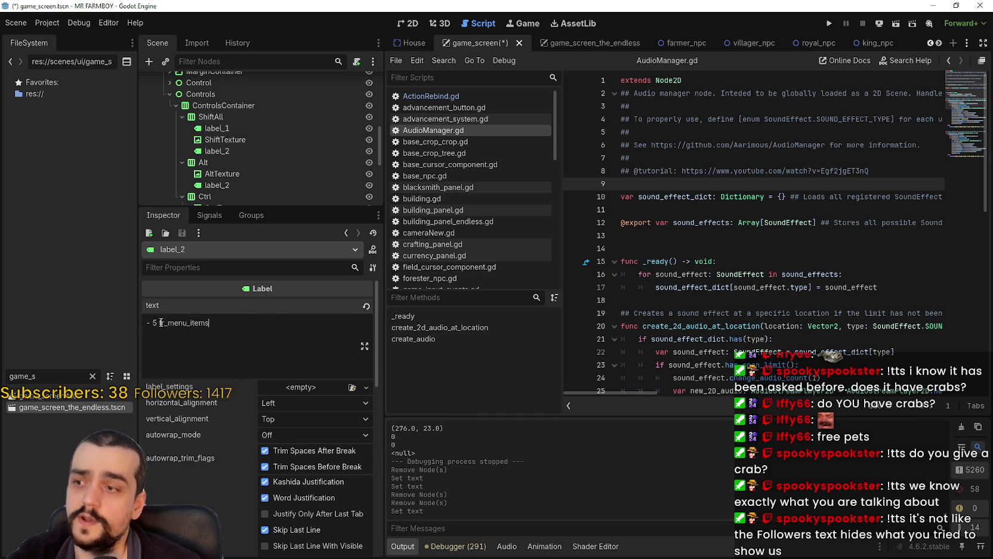
- Reselect the '- 5' prefix and the tr_menu_items key, then leave the caret at the end
left_click_drag(159, 323, 134, 328)
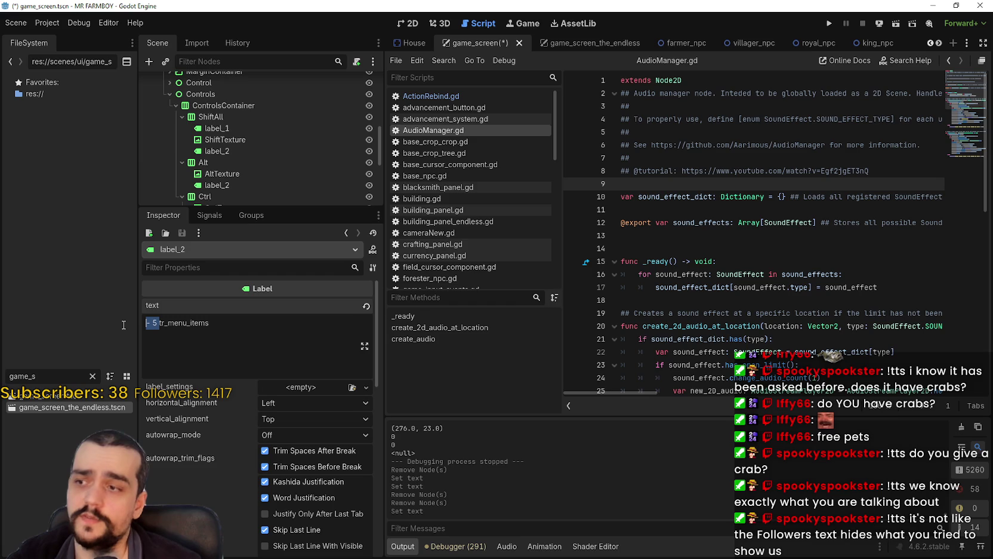
double_click(193, 322)
left_click(179, 324)
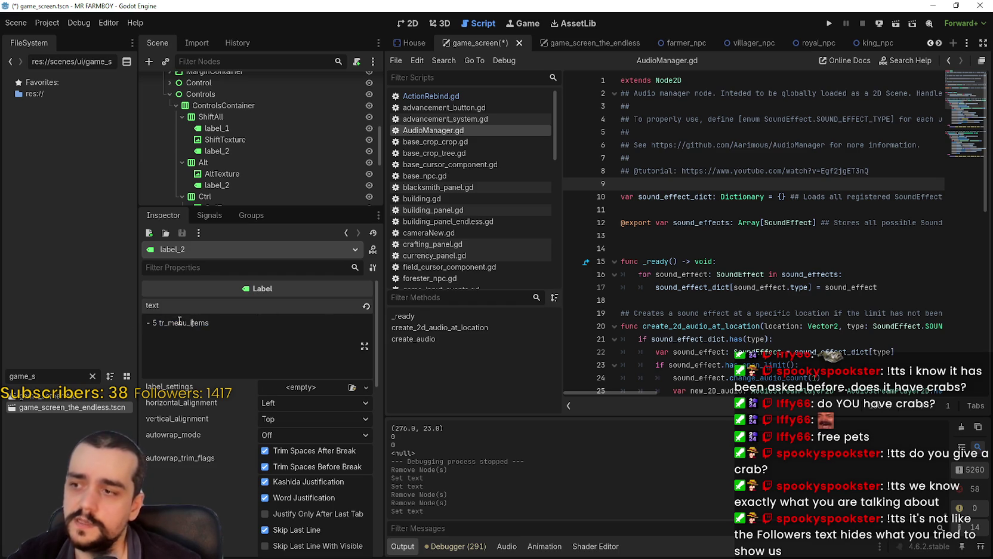
double_click(179, 324)
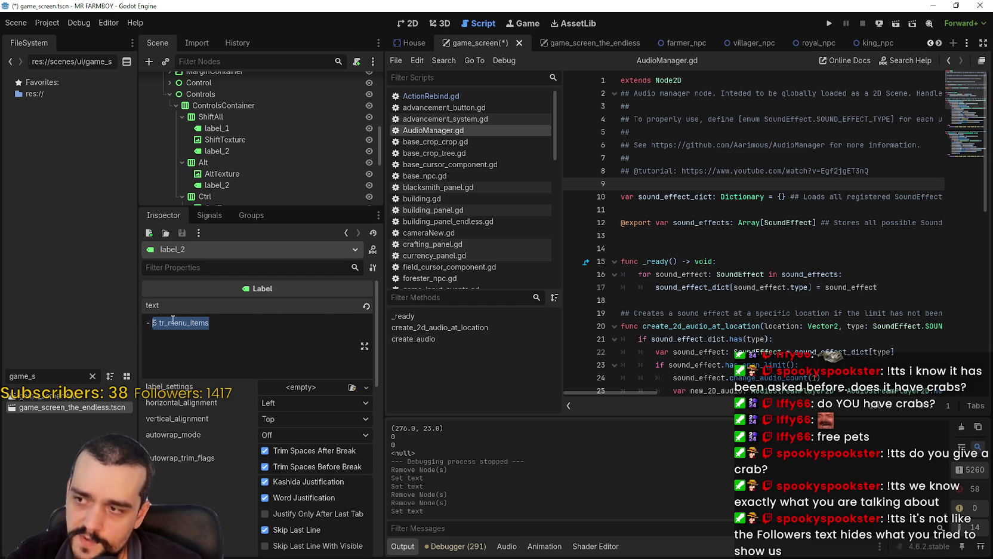
triple_click(191, 321)
double_click(210, 324)
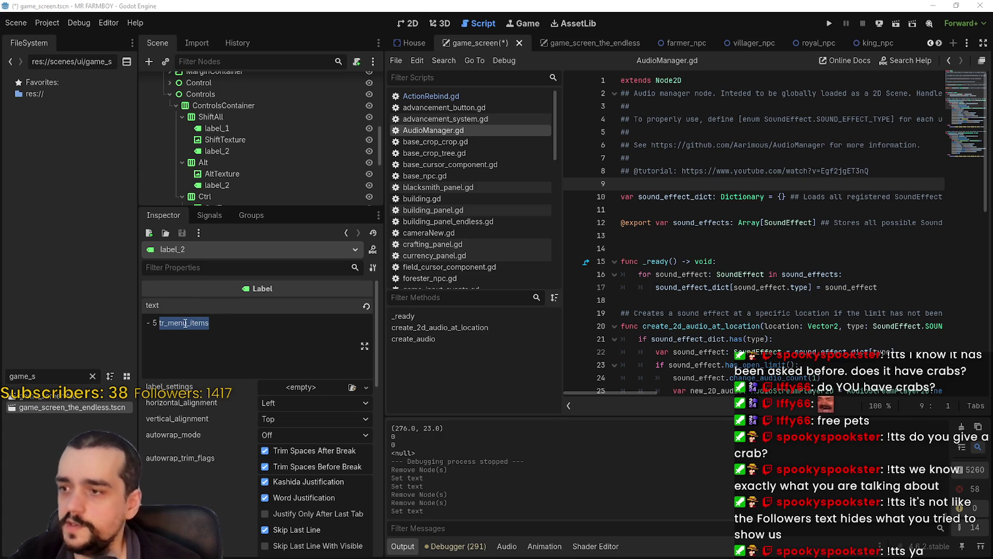
left_click(221, 321)
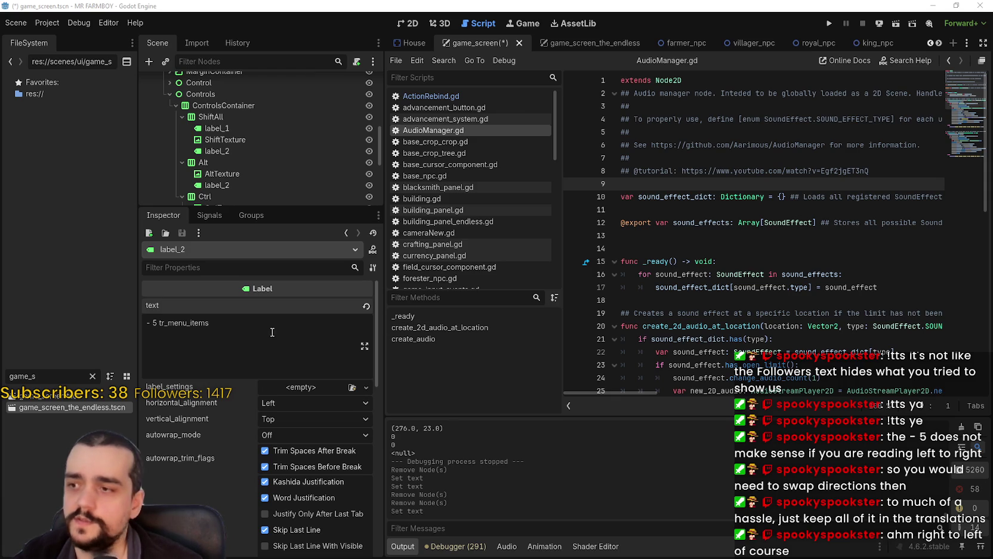
left_click(234, 338)
type("&")
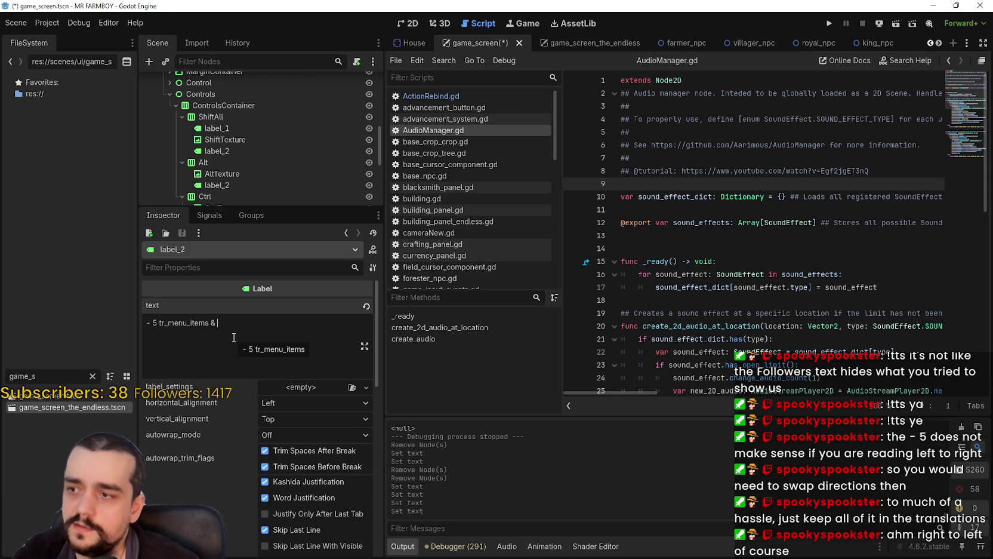
key("BackSpace")
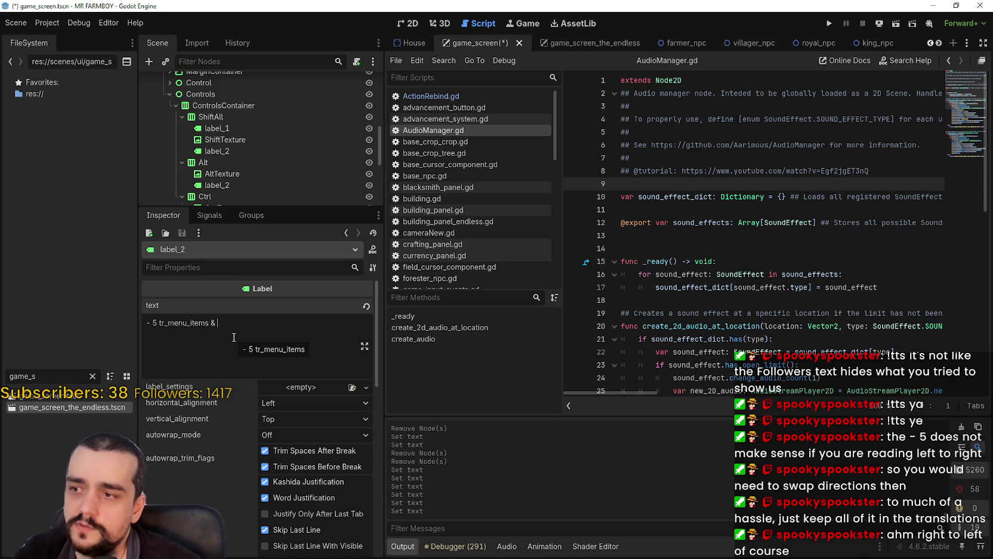
type("tr_")
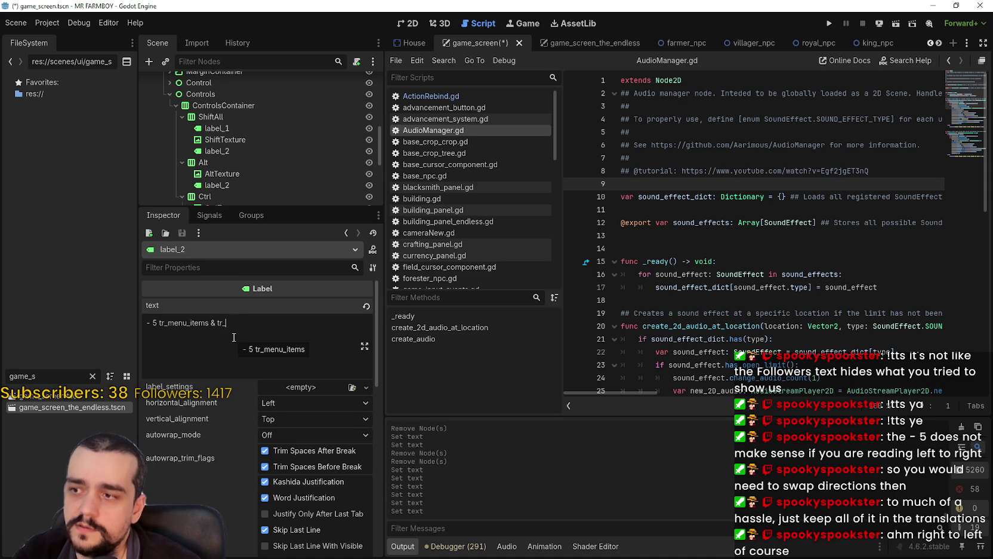
type("menu_")
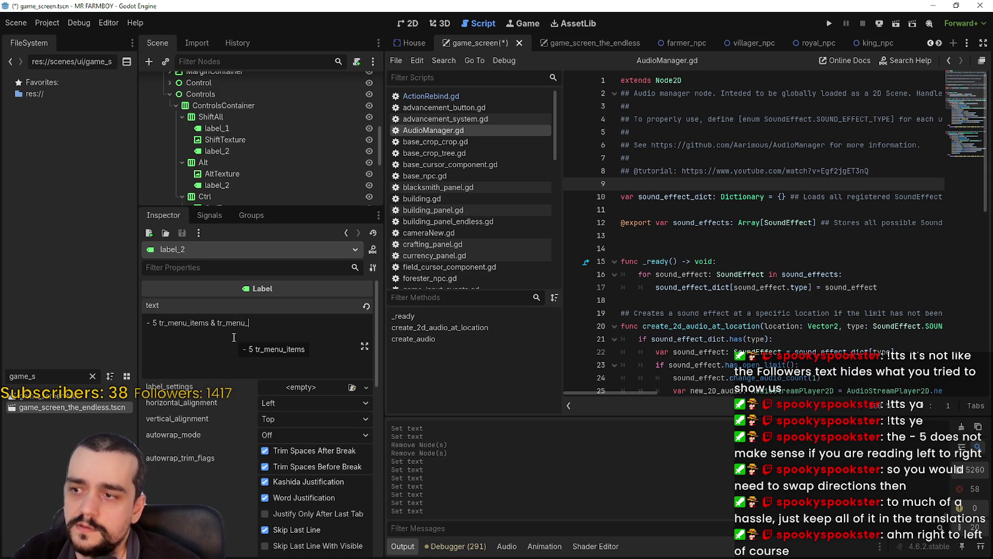
type("sty")
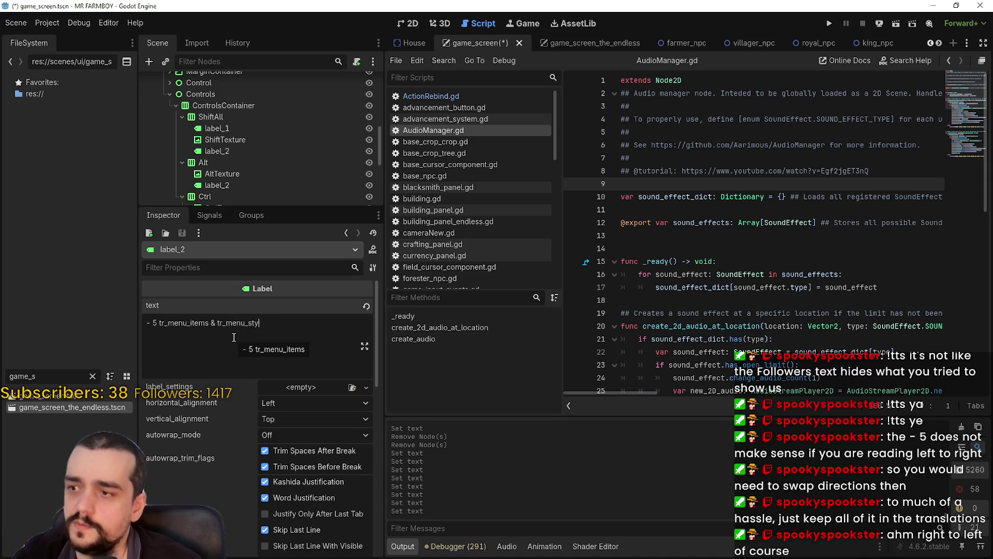
key("BackSpace")
type("uff")
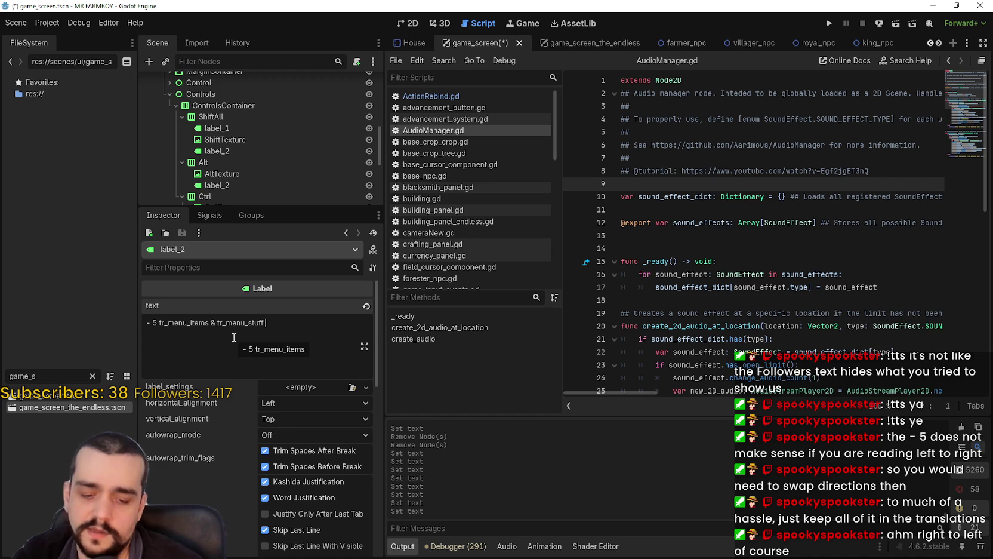
type(" &")
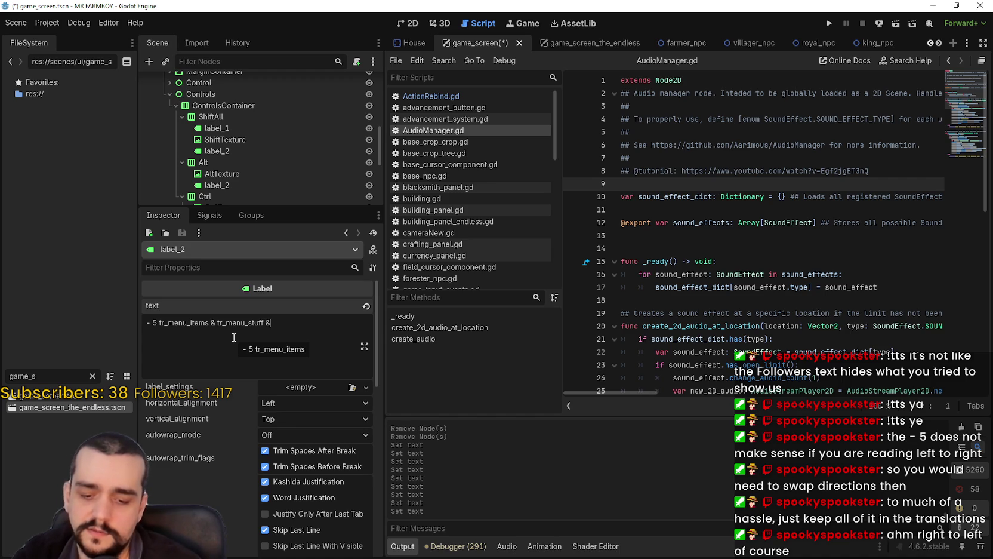
type(" tr_")
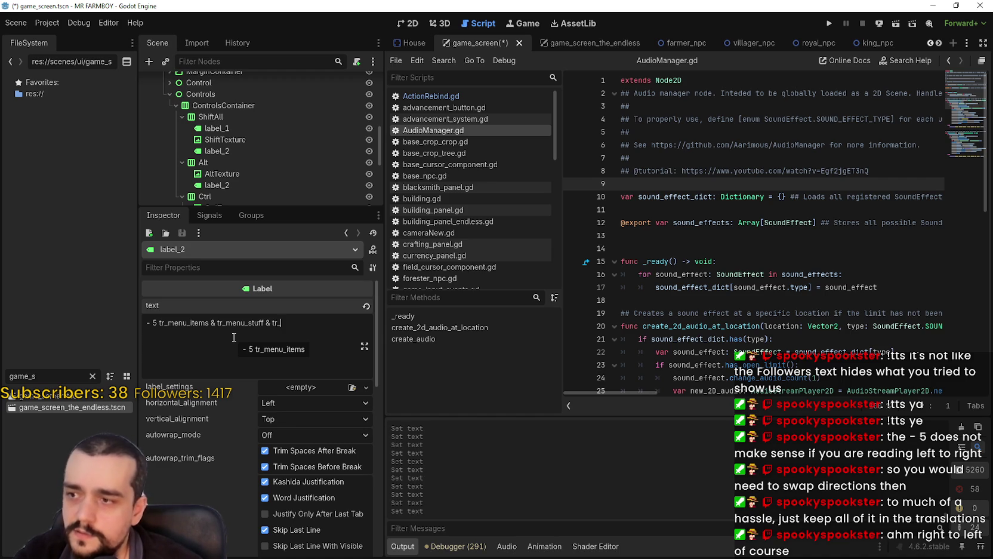
mouse_move(159, 322)
left_mouse_down()
mouse_move(258, 328)
mouse_move(276, 372)
left_mouse_up()
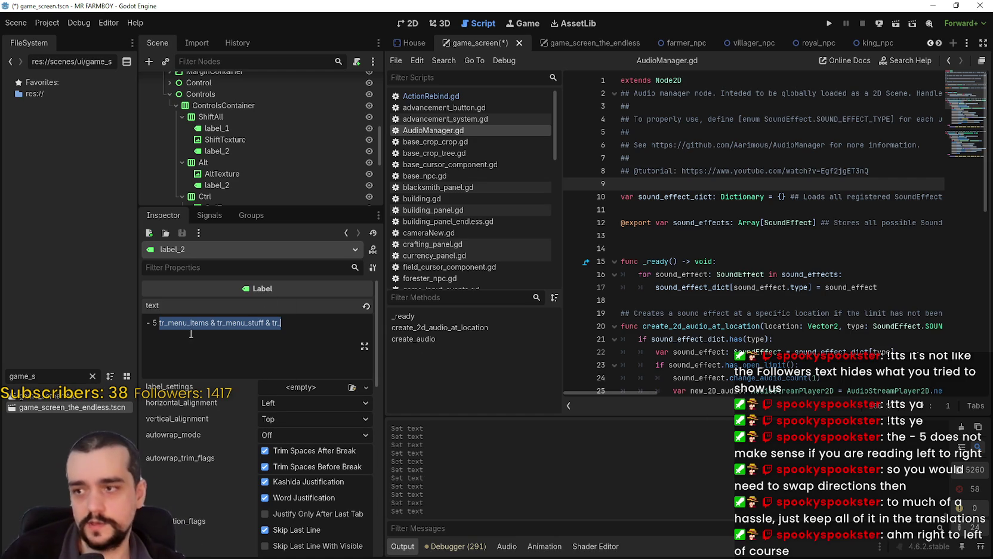
left_click(287, 326)
left_click(166, 316, "shift")
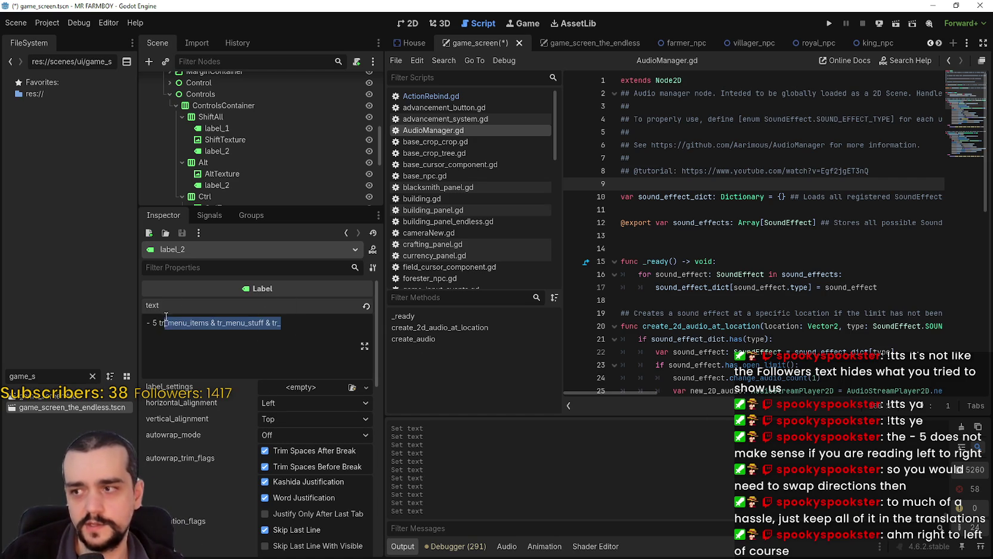
left_click_drag(166, 316, 216, 323)
key("BackSpace")
key("BackSpace")
key("BackSpace")
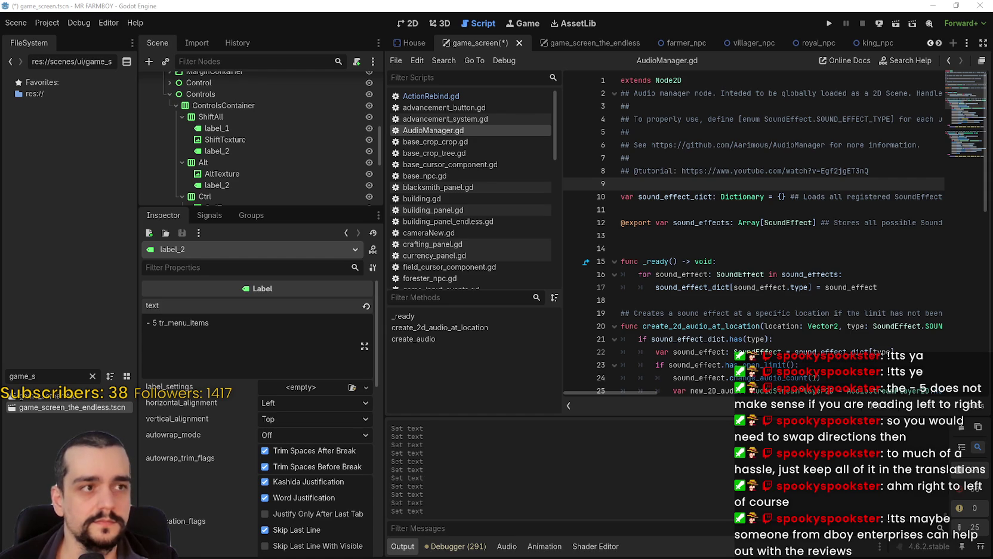
- Open crafting_panel.gd, then switch to the YouTube Music browser window
left_click(534, 245)
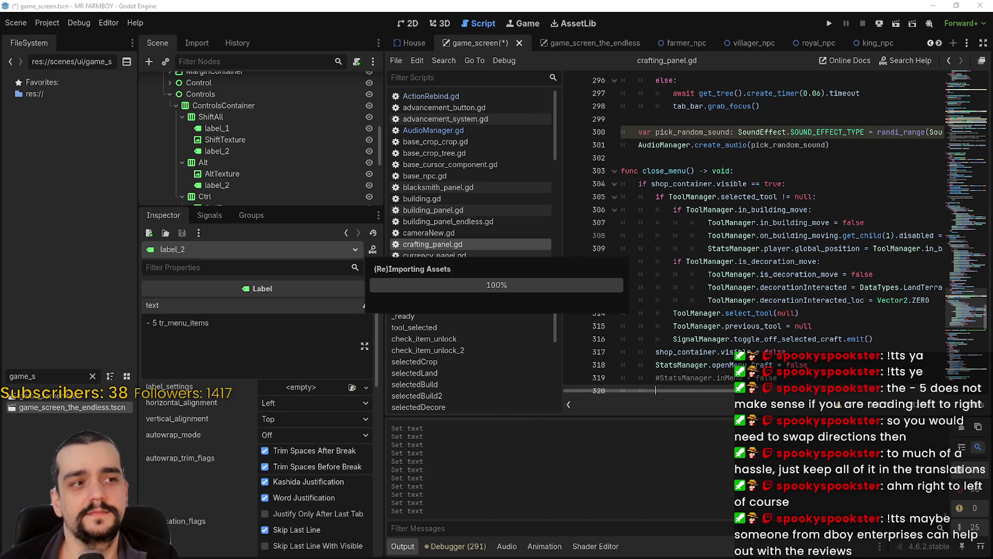
key("alt+Tab")
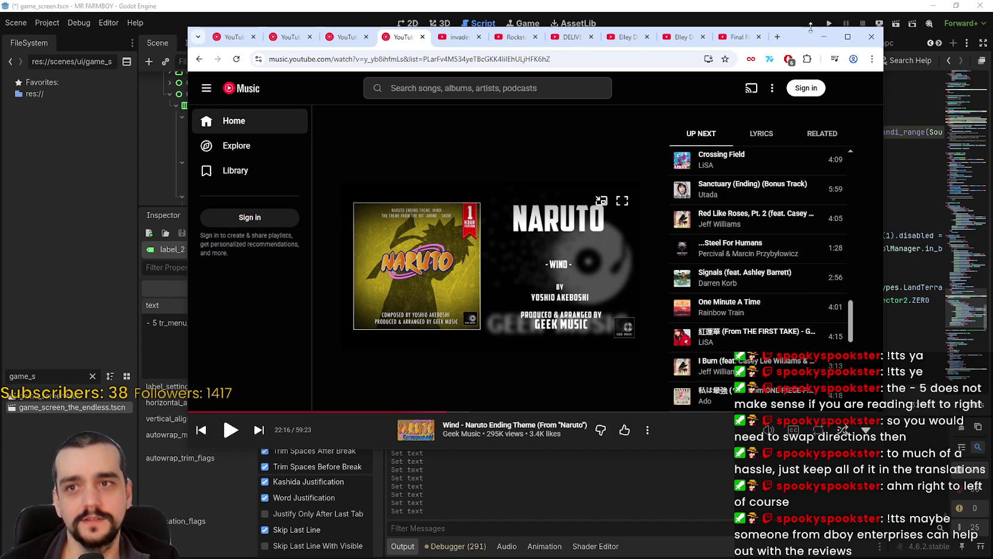
- Skip to YOASOBI's The Brave in YouTube Music and minimise the browser
left_click_drag(811, 27, 837, 24)
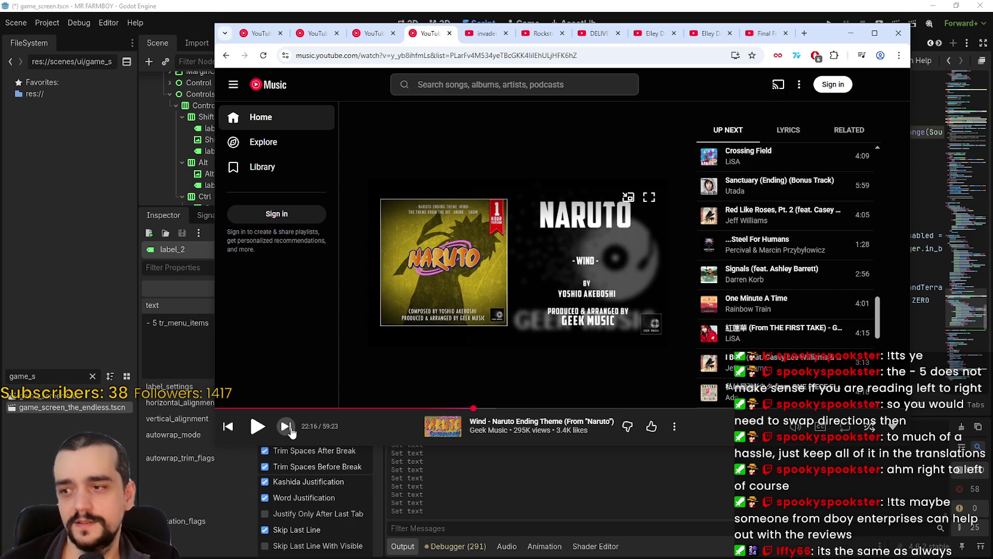
left_click(873, 32)
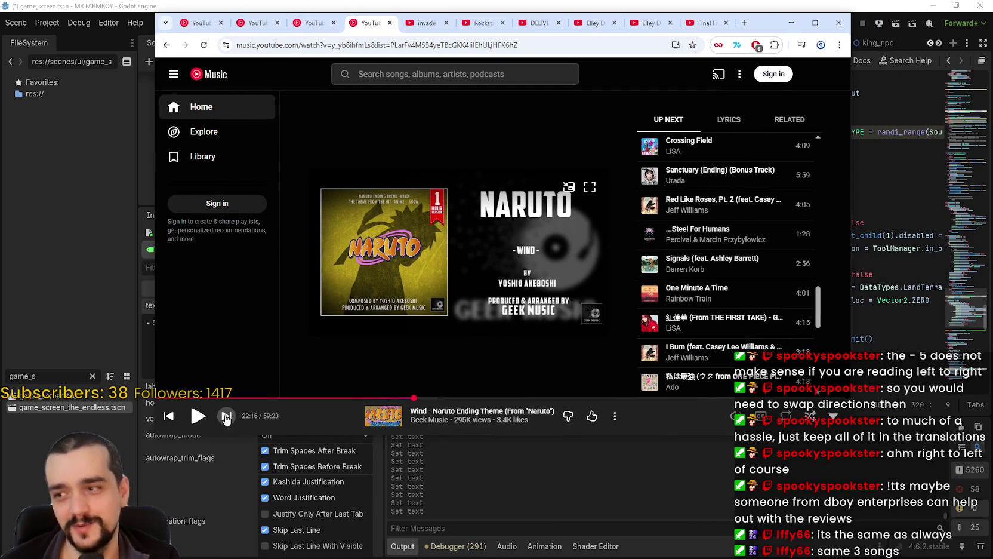
left_click(226, 416)
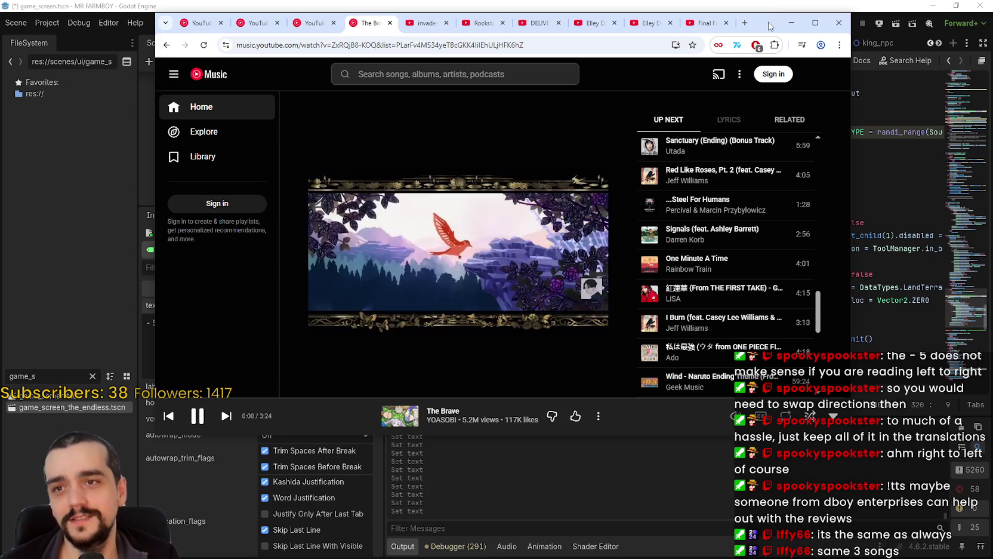
left_click(791, 23)
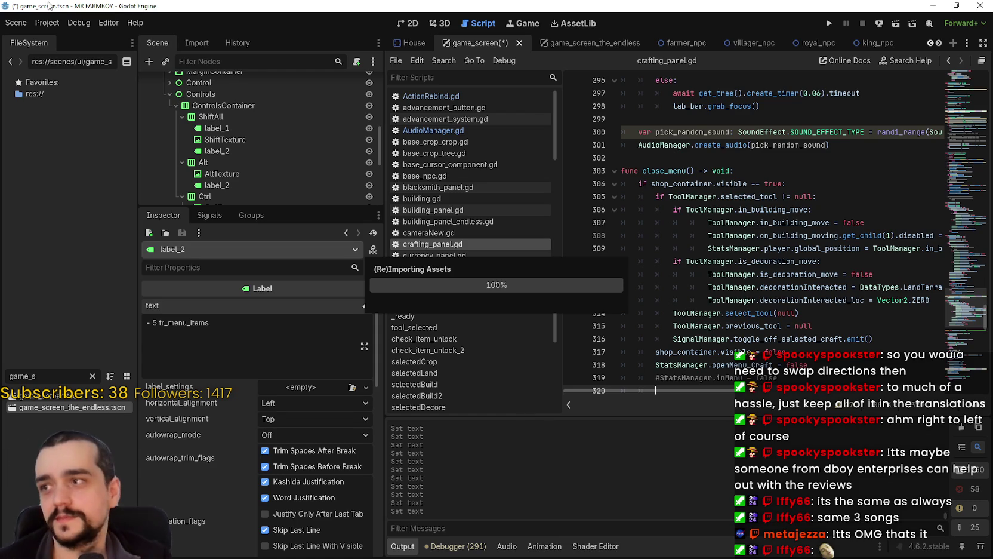
- Remove the leading '- 5 ' so the label text reads just tr_menu_items
left_click(110, 24)
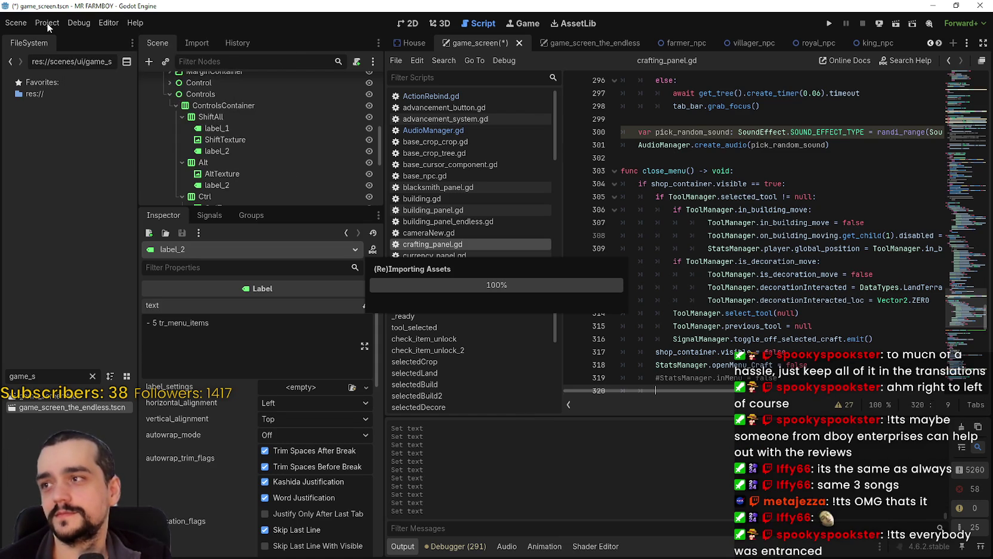
mouse_move(46, 23)
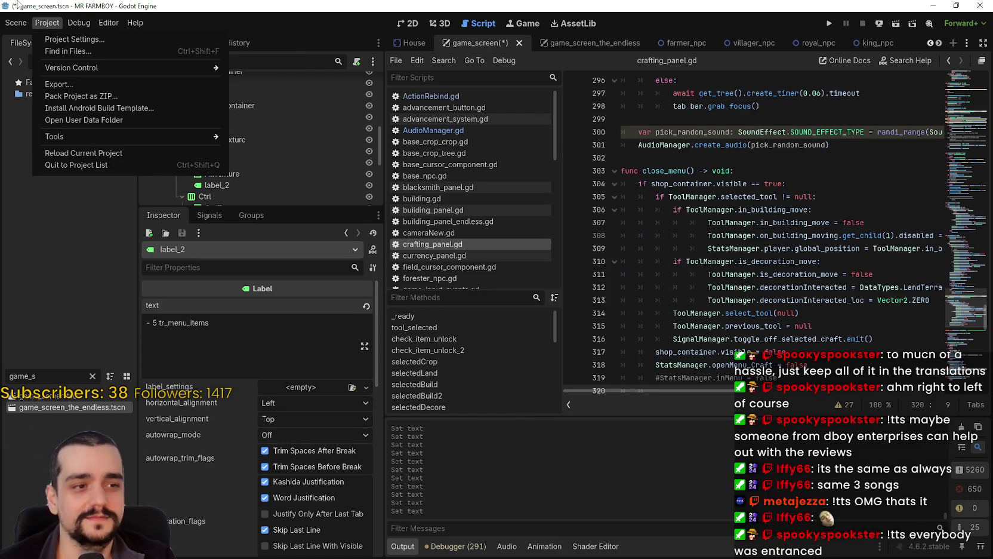
left_click(679, 154)
left_click(677, 157)
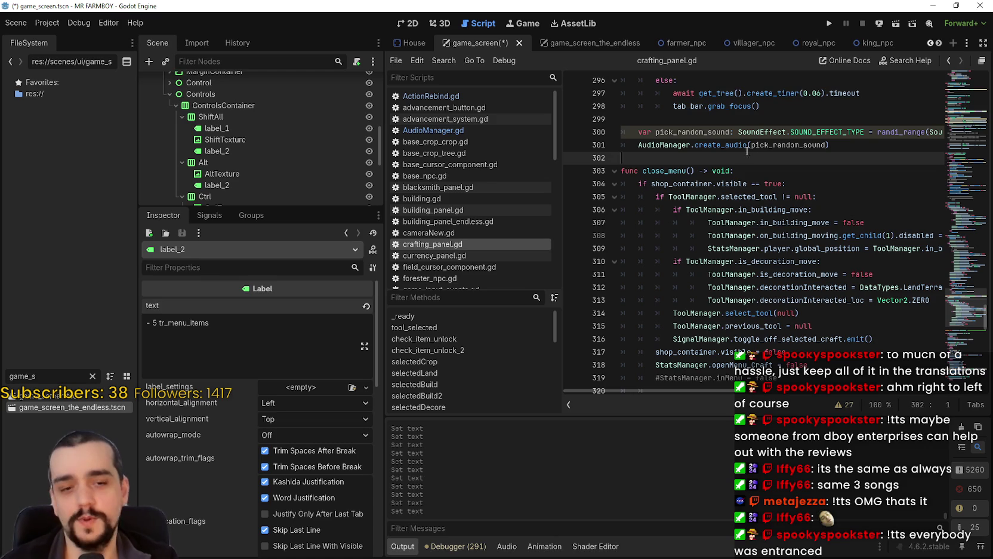
left_click(240, 338)
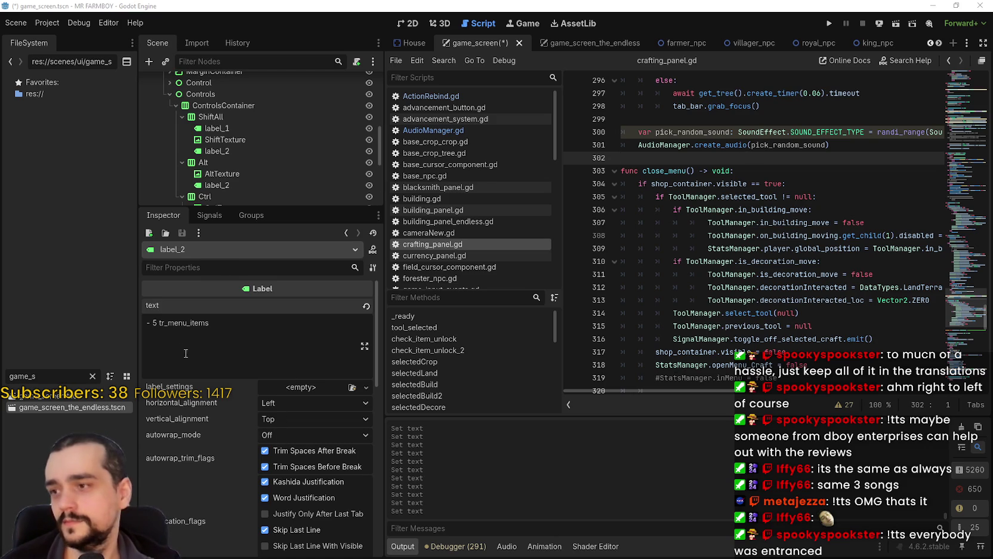
key("Home")
key("Delete")
key("Delete")
key("Delete")
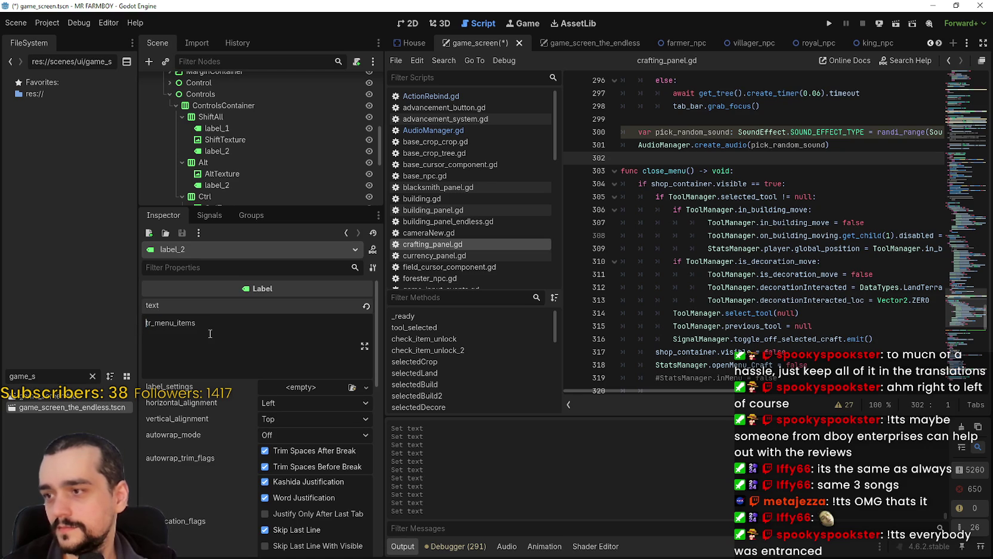
- Check the Alt and ShiftAll label texts, then save the game_screen scene
scroll(235, 138, "down", 5)
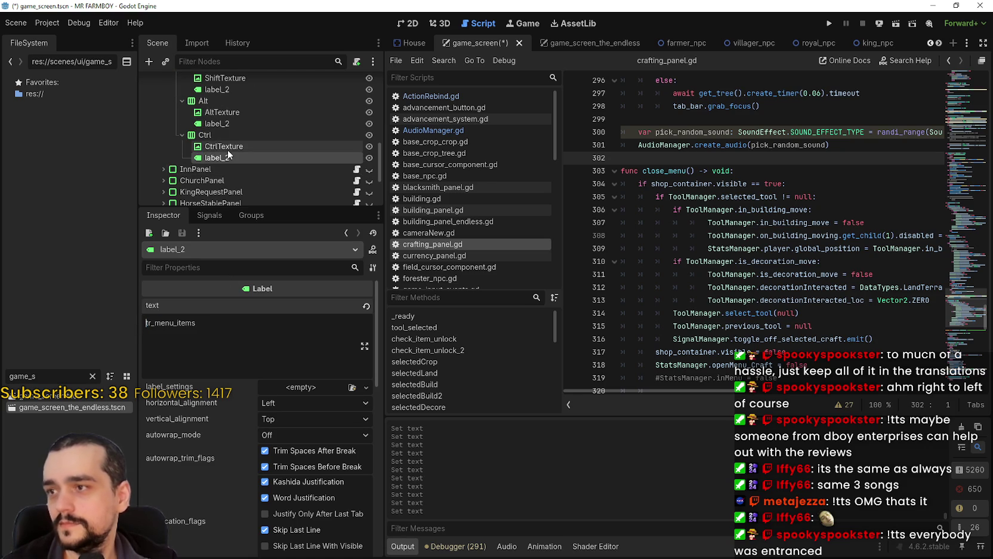
left_click(232, 124)
scroll(220, 134, "up", 4)
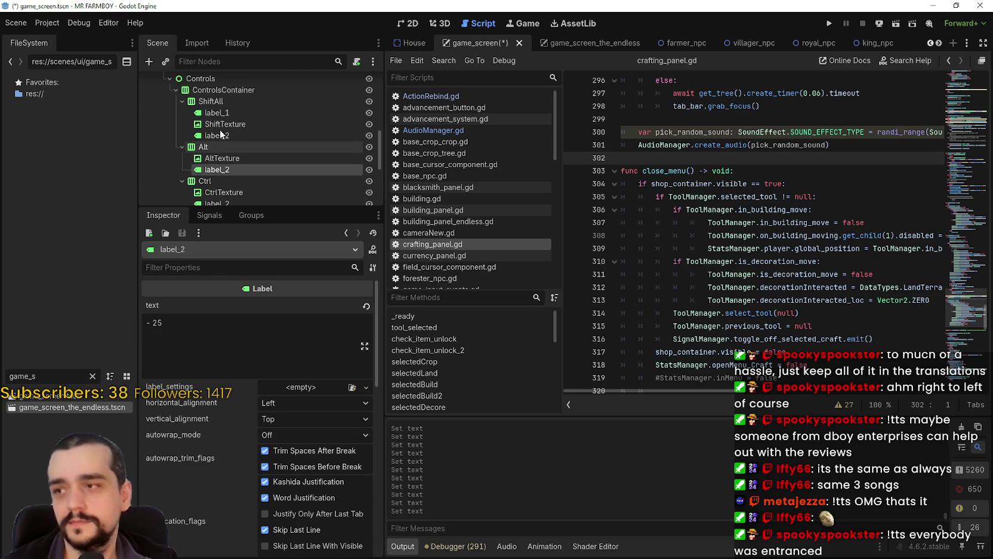
left_click(231, 134)
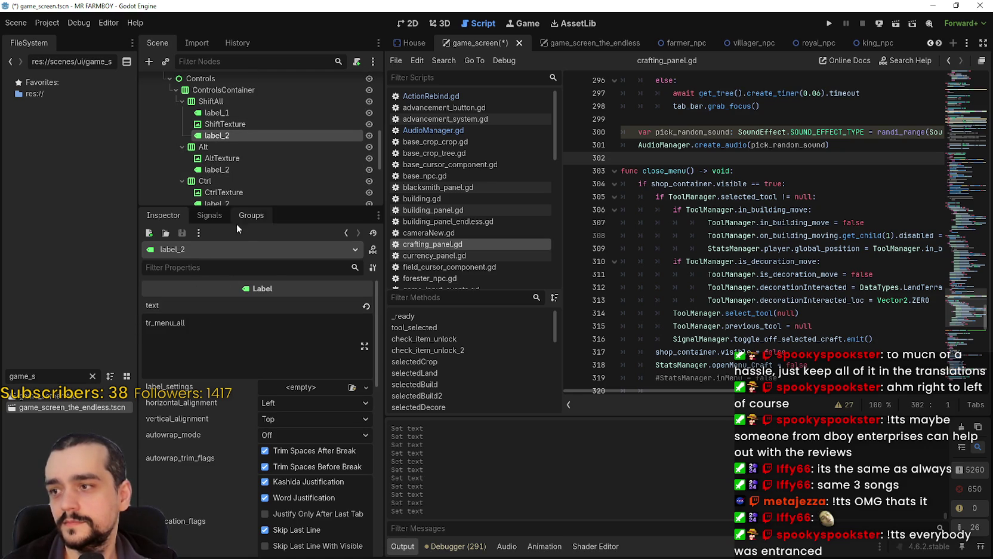
left_click(235, 114)
key("ctrl+s")
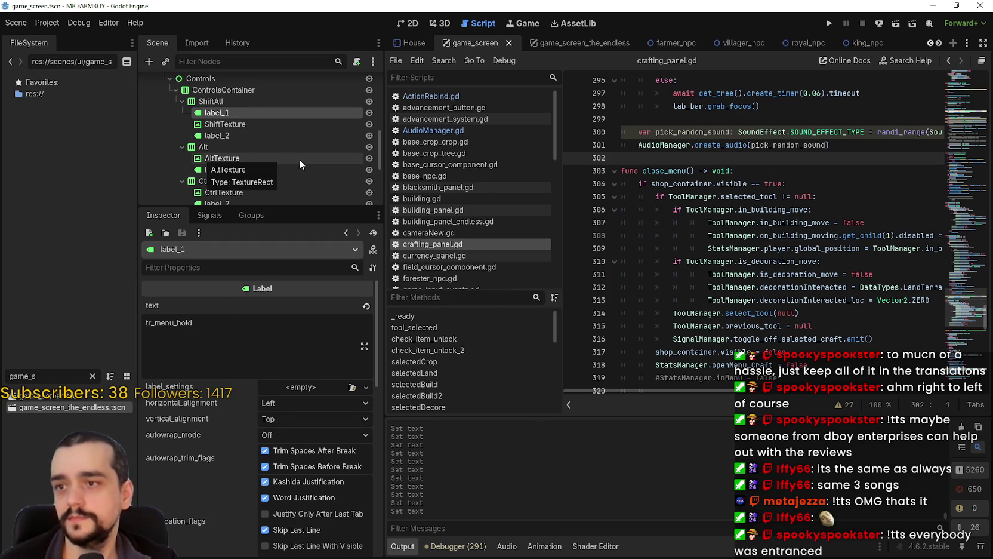
scroll(248, 154, "down", 1)
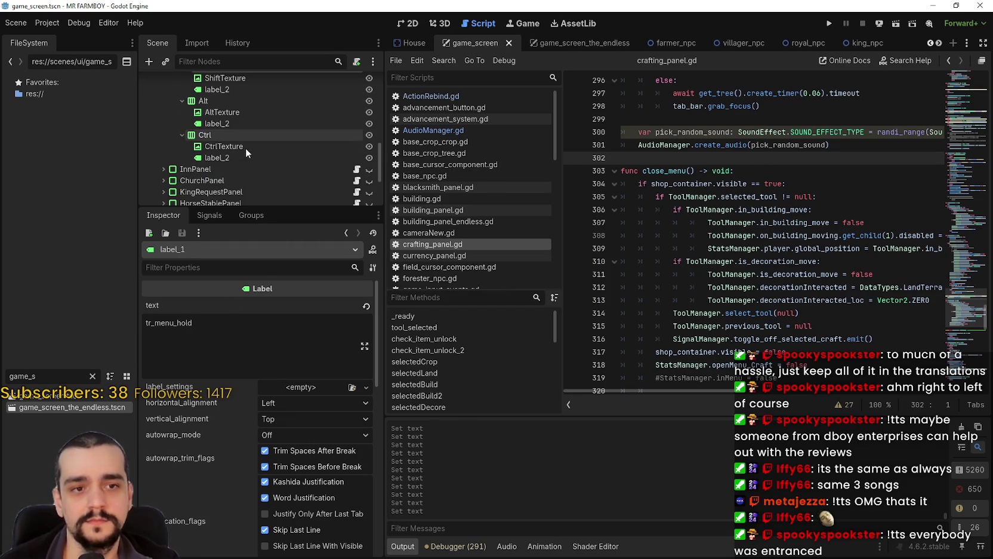
scroll(241, 155, "up", 1)
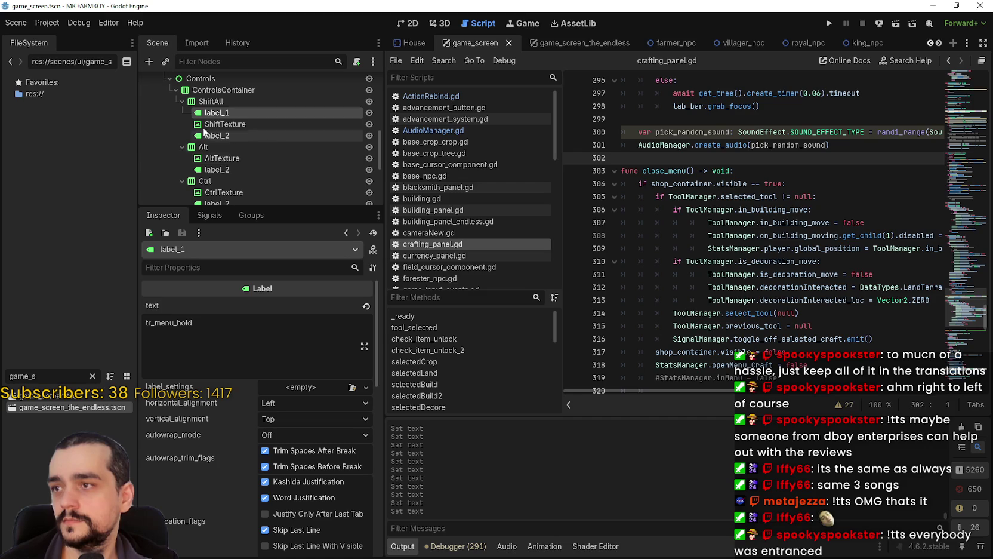
scroll(238, 136, "up", 1)
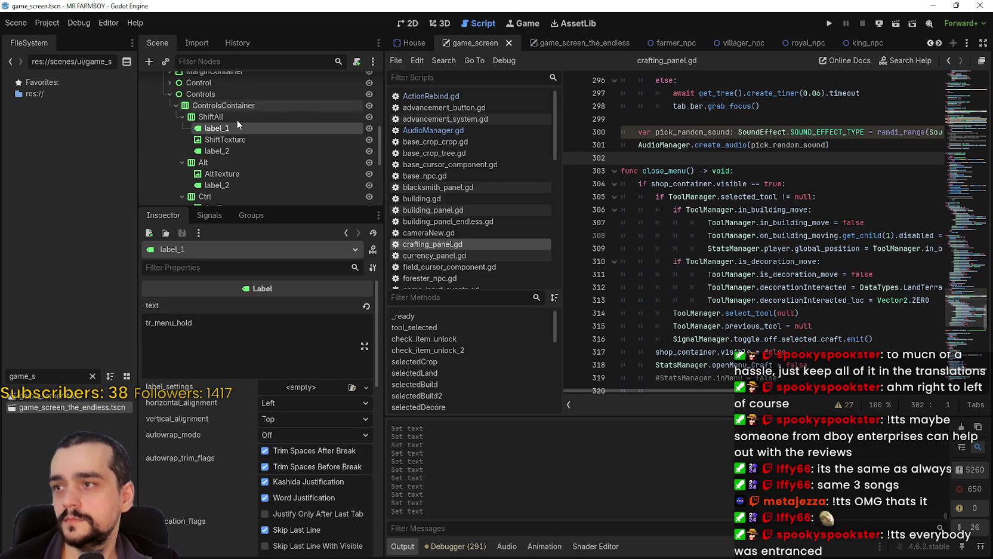
- In game_screen_the_endless, delete the Controls (Hotkeys) label node
left_click(580, 45)
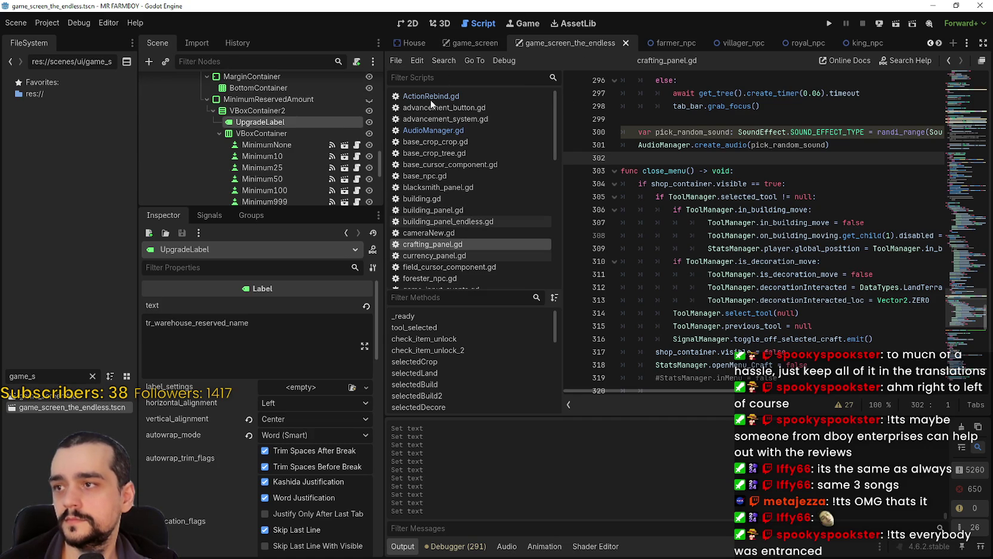
scroll(239, 131, "down", 2)
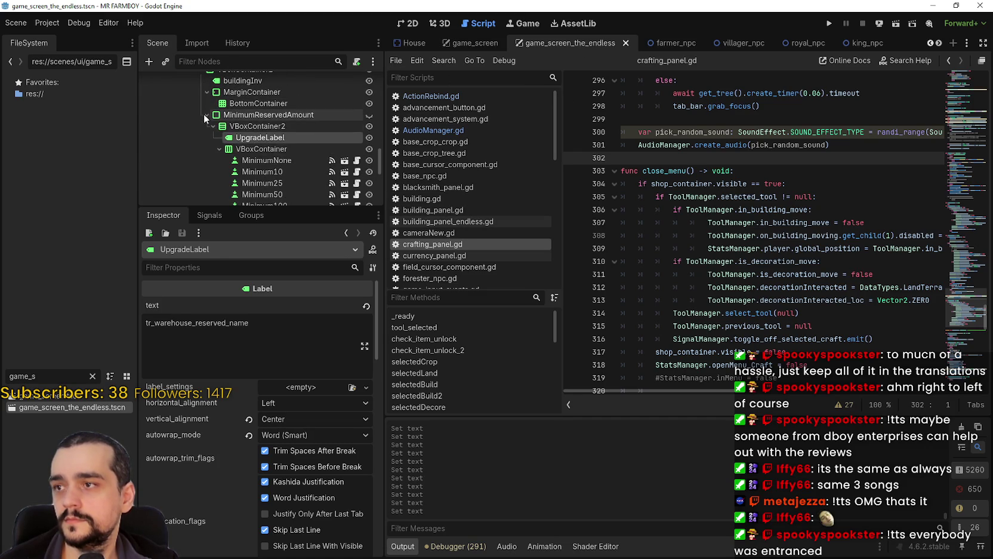
left_click(203, 113)
scroll(203, 167, "up", 5)
scroll(196, 165, "up", 8)
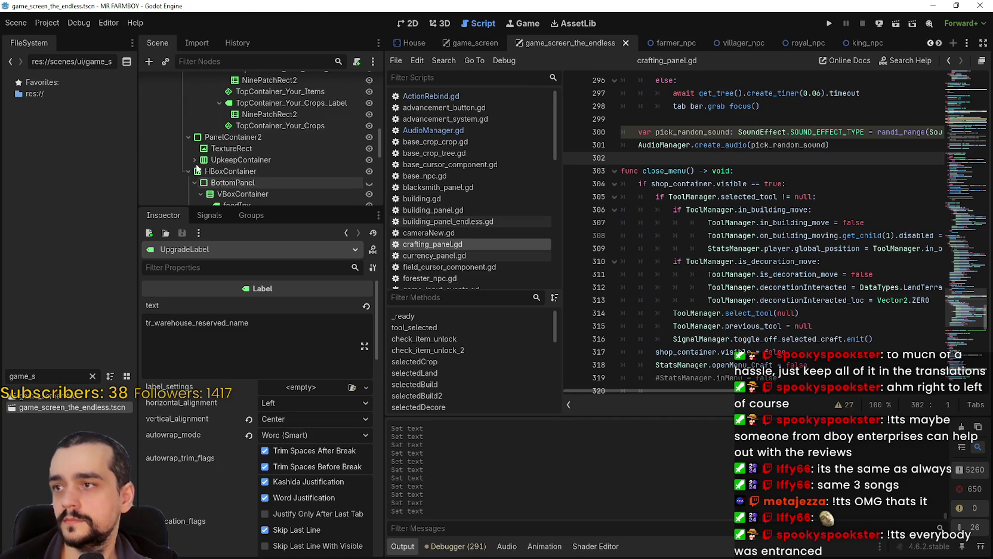
scroll(185, 143, "up", 10)
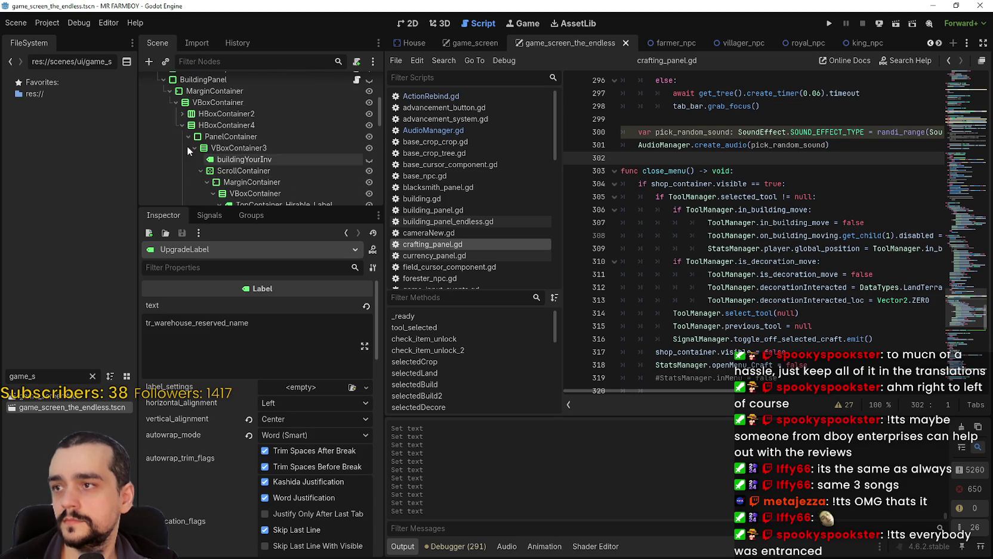
left_click(170, 114)
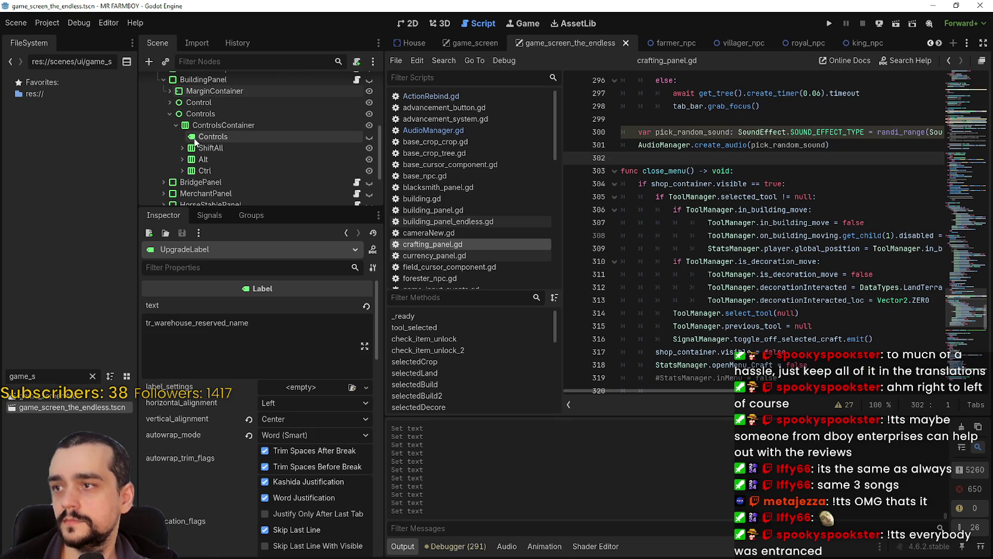
scroll(178, 145, "down", 1)
left_click(201, 122)
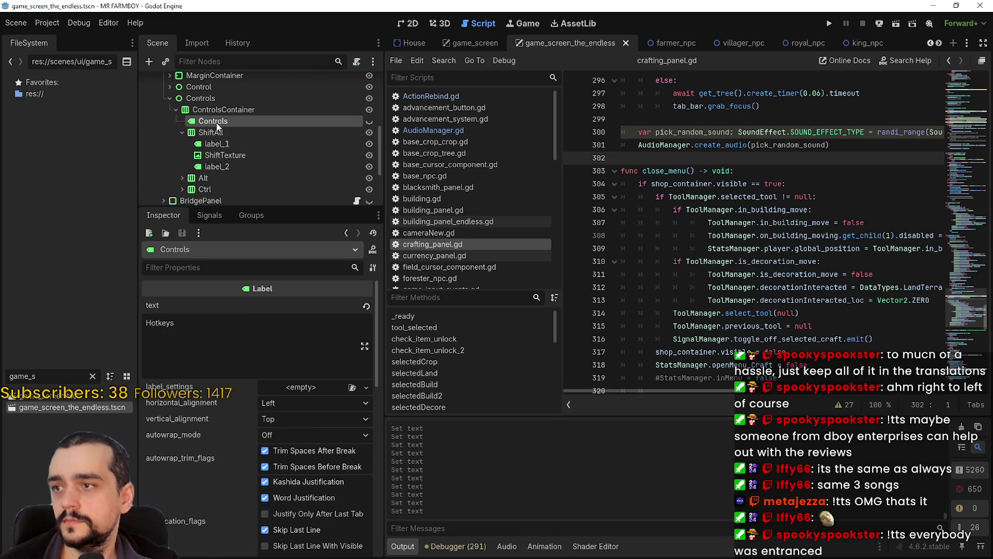
right_click(201, 122)
left_click(299, 404)
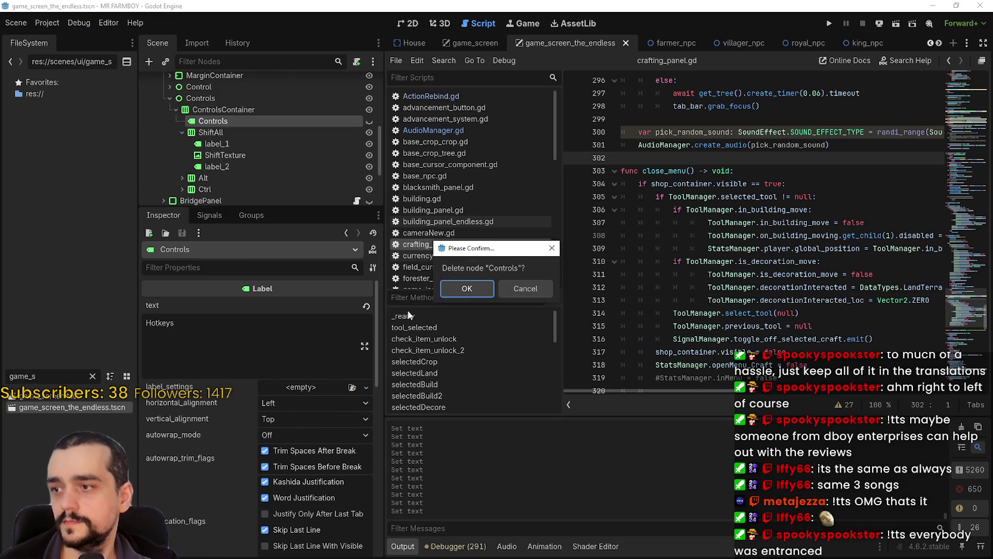
left_click(457, 287)
- Set ShiftAll's label_1 to tr_menu_hold and label_2 to tr_menu_all, then save
left_click(217, 133)
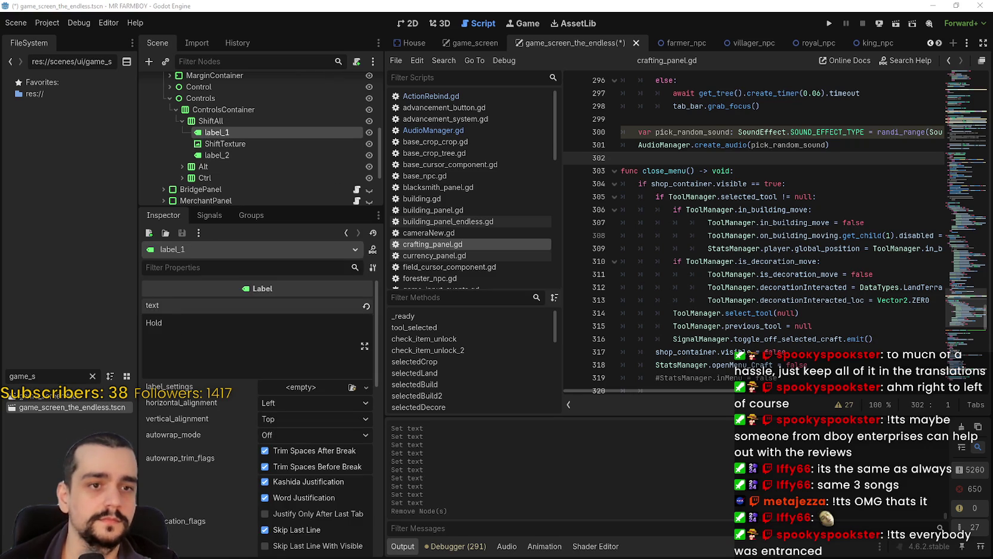
type("tr_menu_hold")
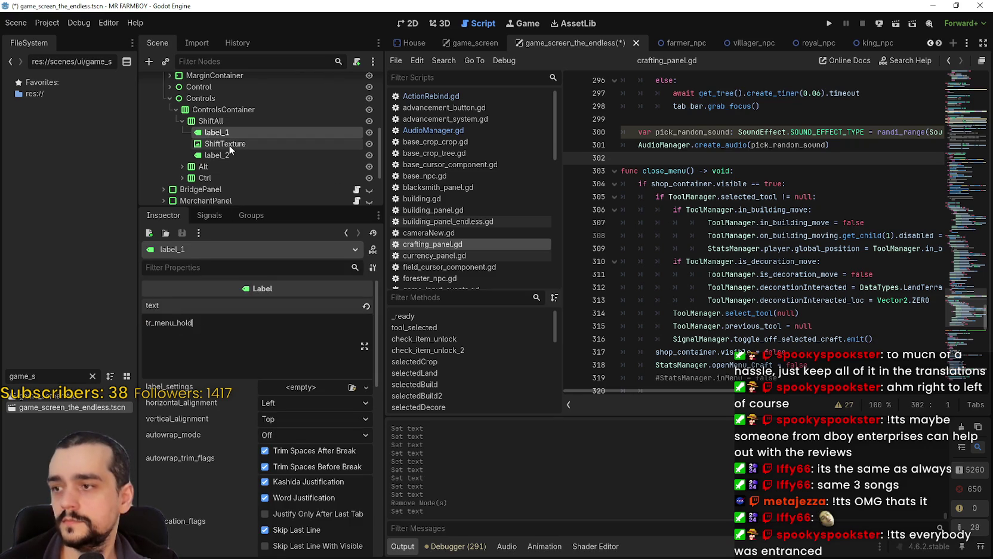
left_click(235, 147)
left_click(229, 154)
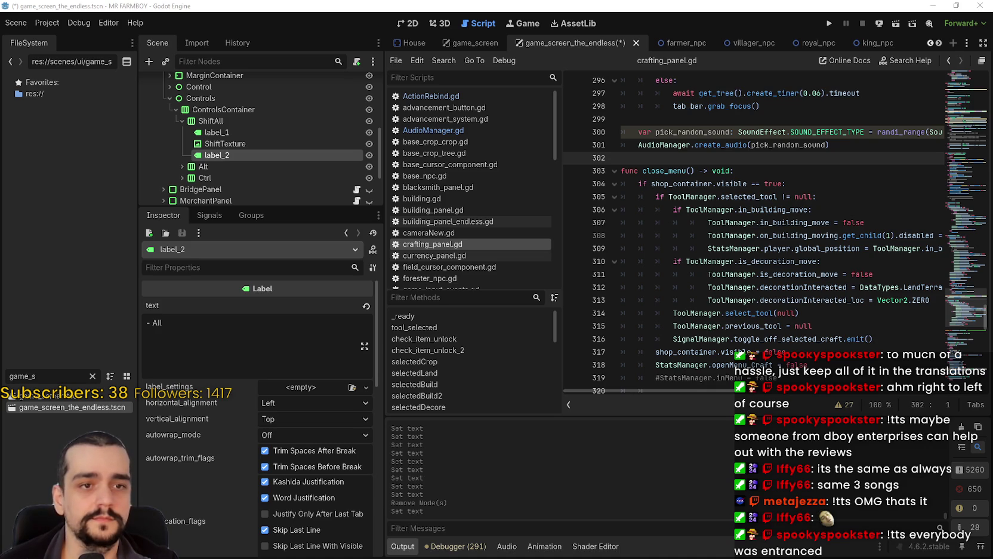
left_click(256, 323)
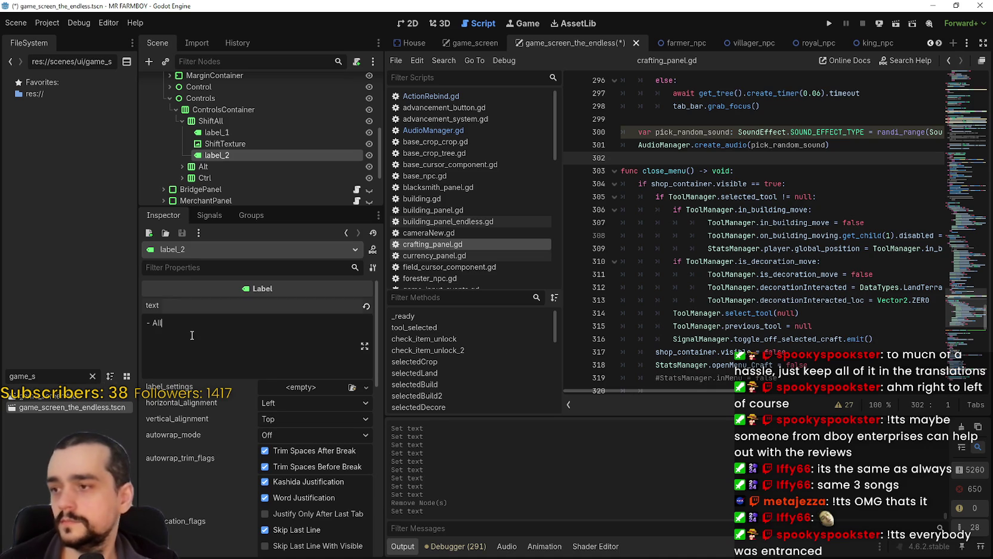
key("ctrl+a")
type("tr_menu_all")
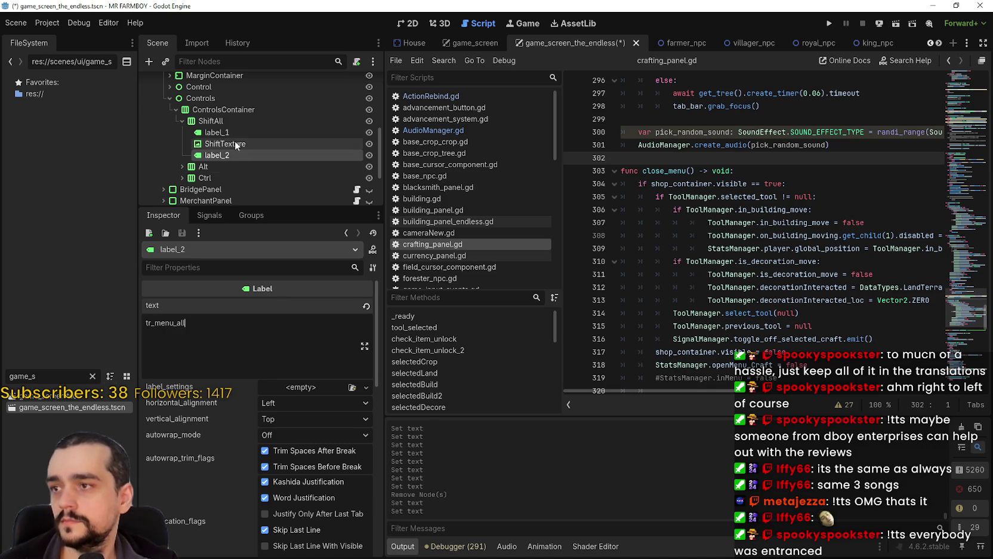
key("ctrl+s")
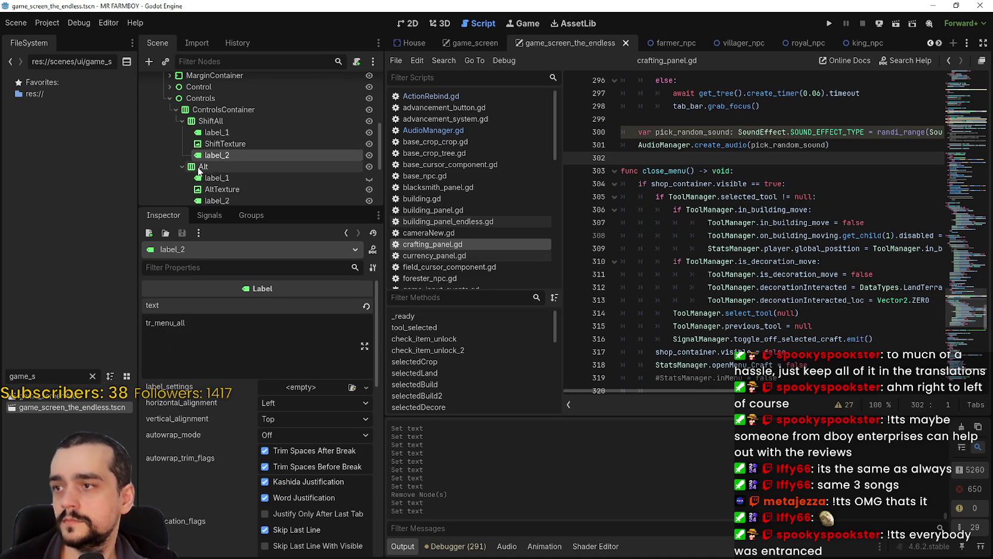
left_click(182, 167)
- Delete Alt's label_1 and check the text of its remaining label_2
right_click(251, 135)
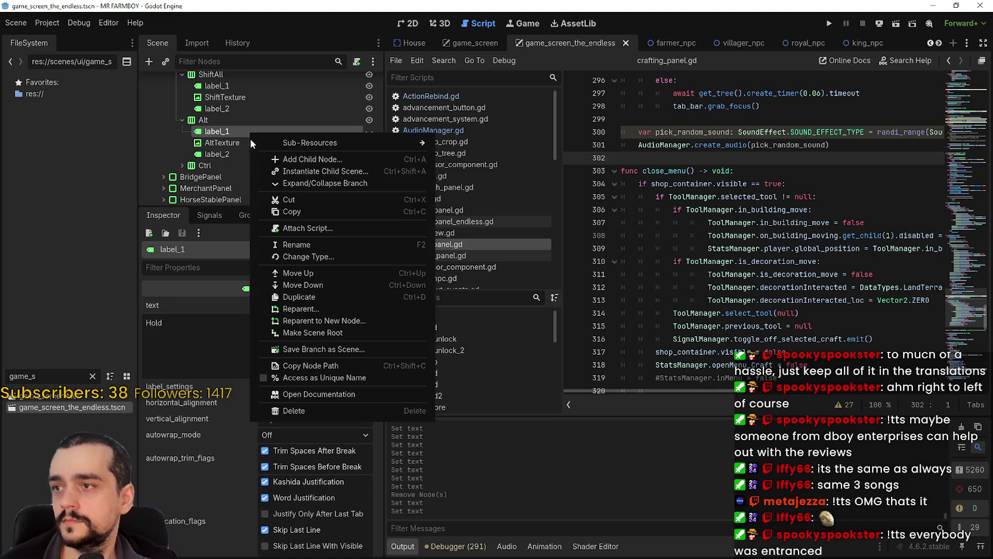
left_click(318, 413)
left_click(467, 288)
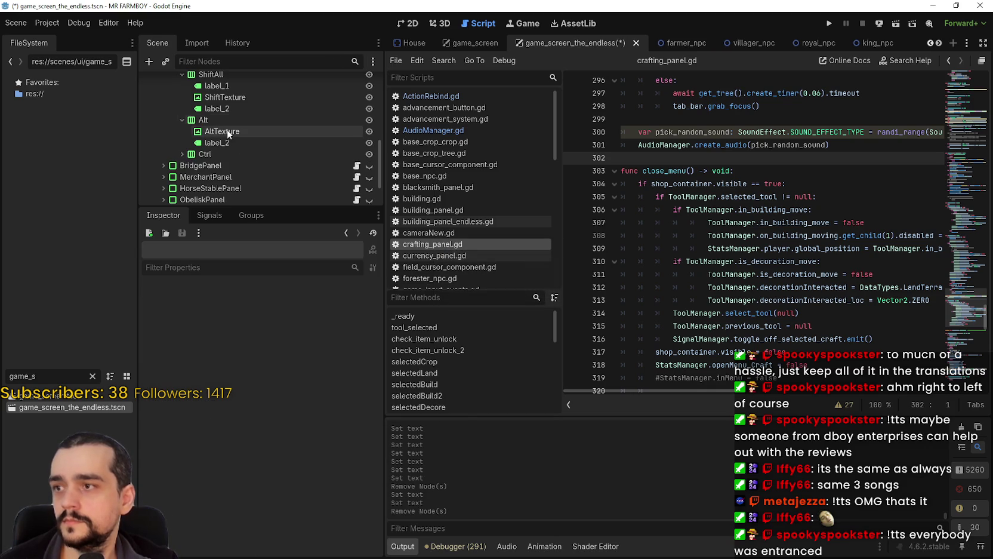
left_click(227, 130)
left_click(229, 142)
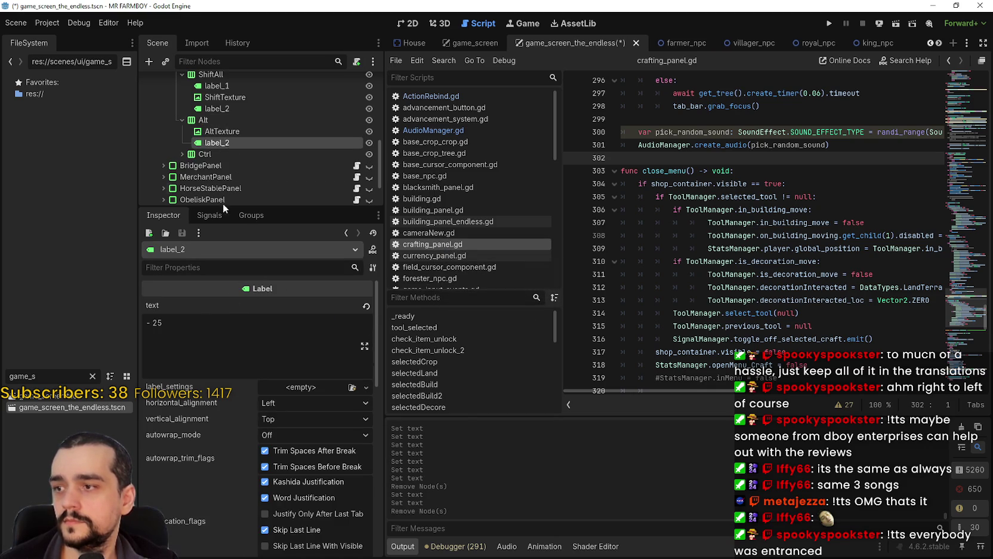
- Delete the Hold label from the Ctrl group
left_click(182, 154)
left_click(217, 165)
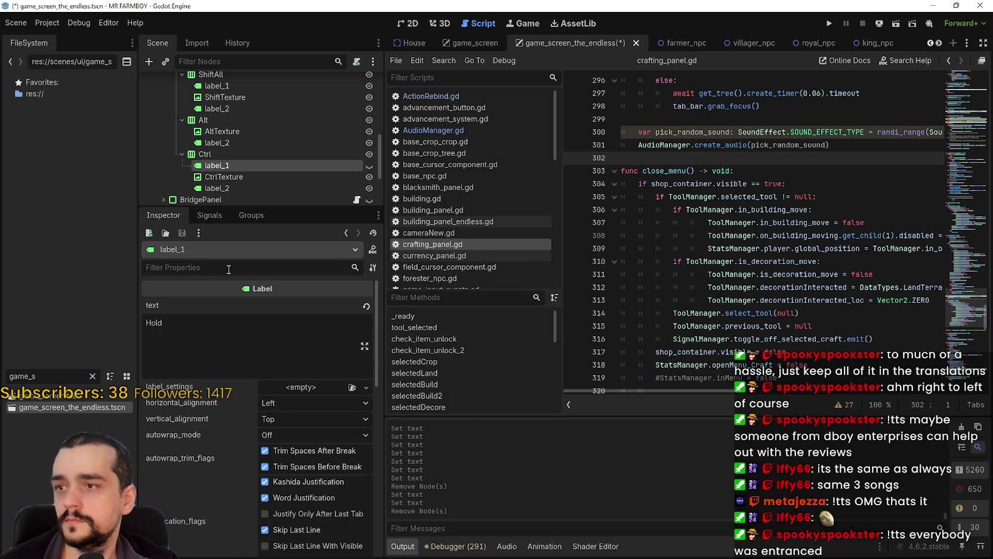
right_click(277, 167)
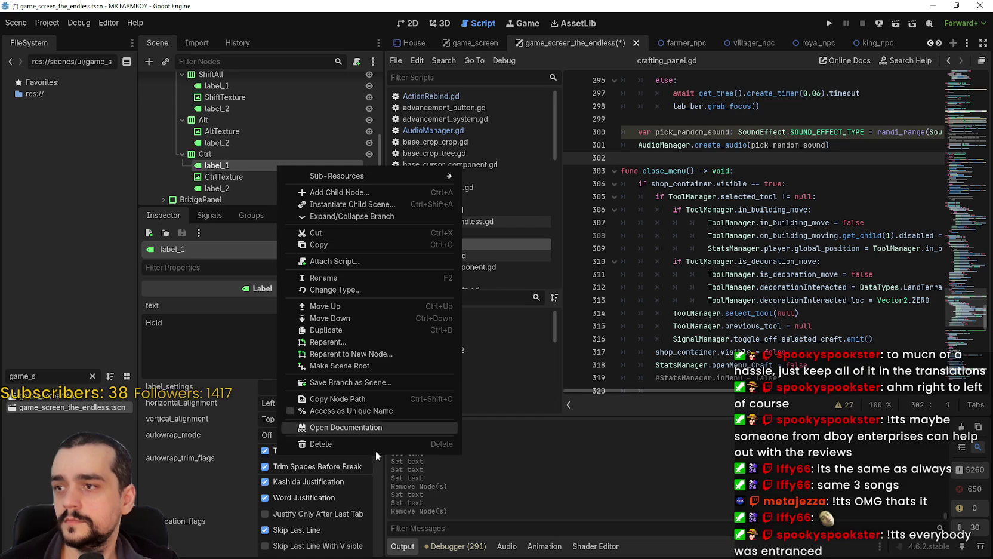
left_click(373, 438)
left_click(474, 287)
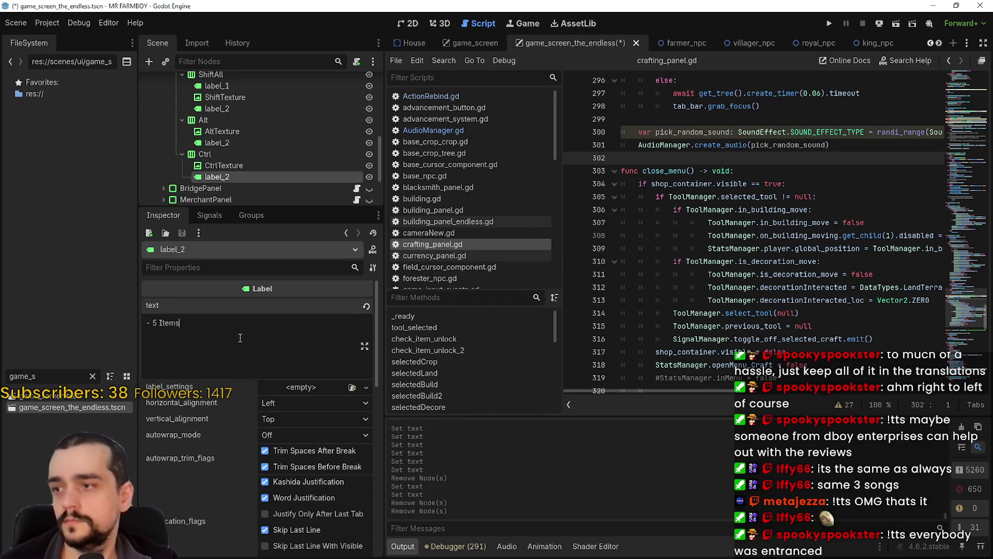
- Replace Ctrl's label_2 text '- 5 Items' with tr_menu_items and save
left_click(226, 363)
key("ctrl+a")
type("tr_menu_items")
key("ctrl+s")
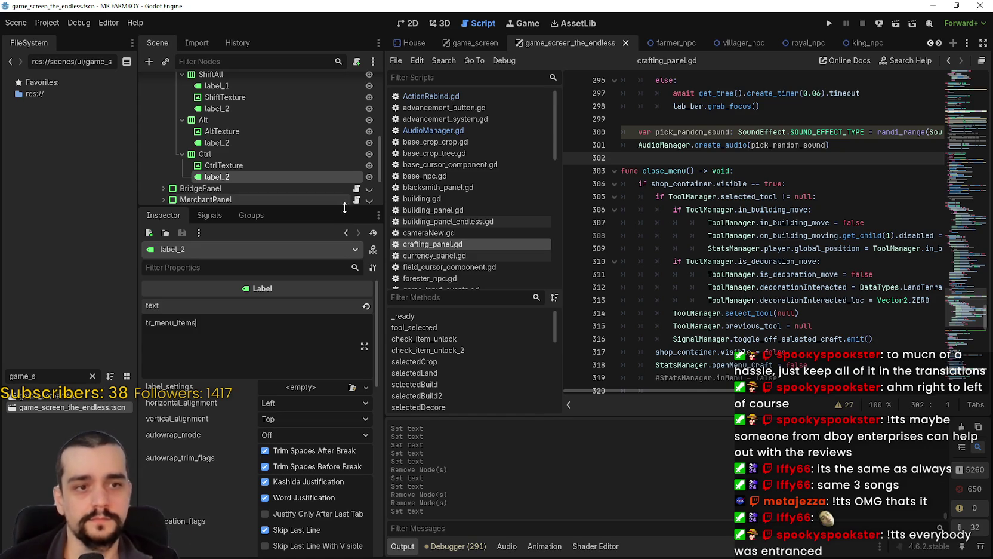
mouse_move(474, 49)
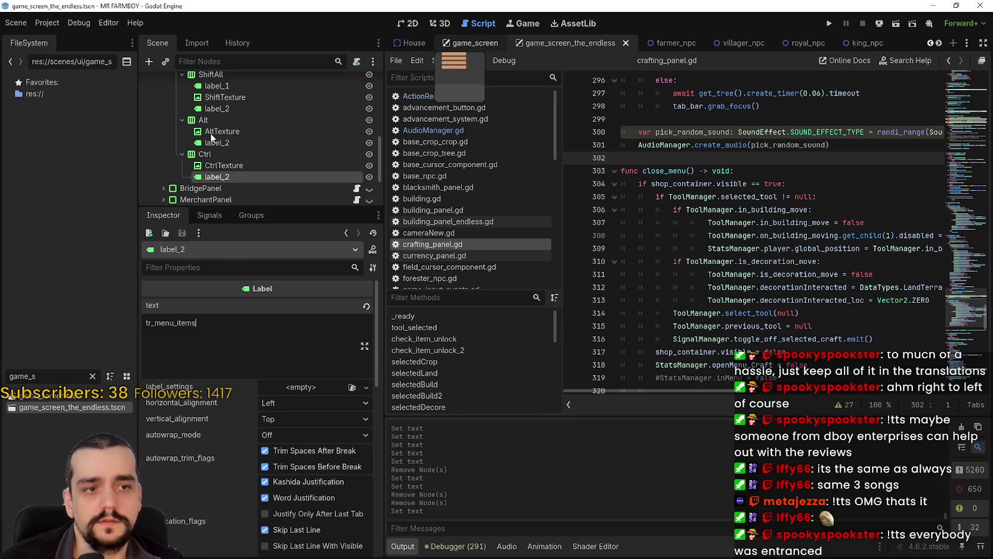
- Switch to the game_screen scene and collapse the Controls and Control branches
left_click(475, 43)
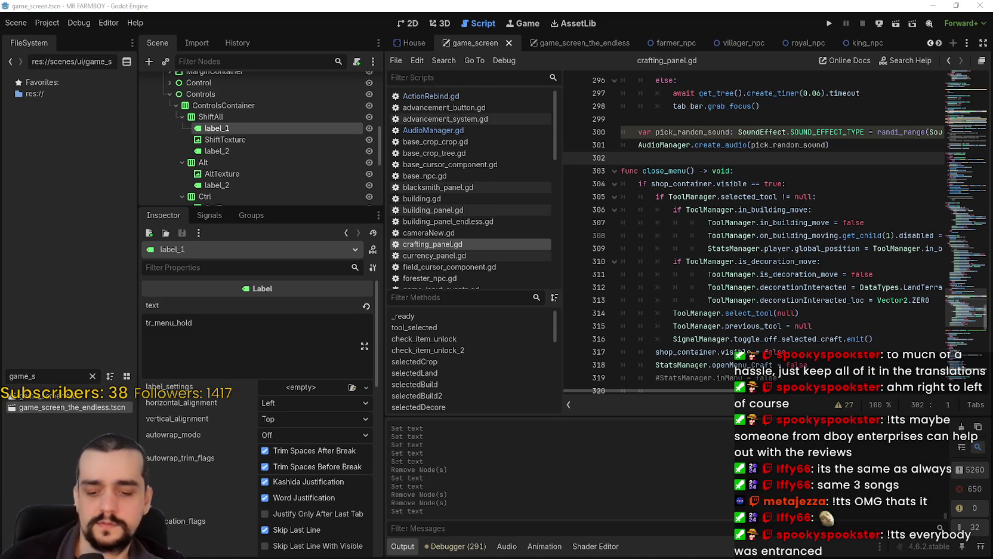
scroll(234, 142, "up", 1)
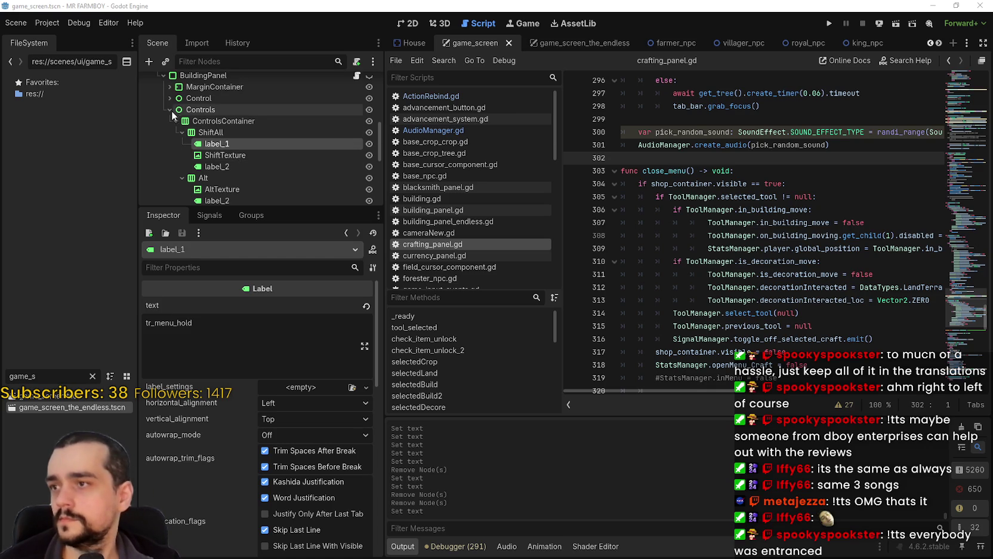
left_click(172, 110)
left_click(166, 96)
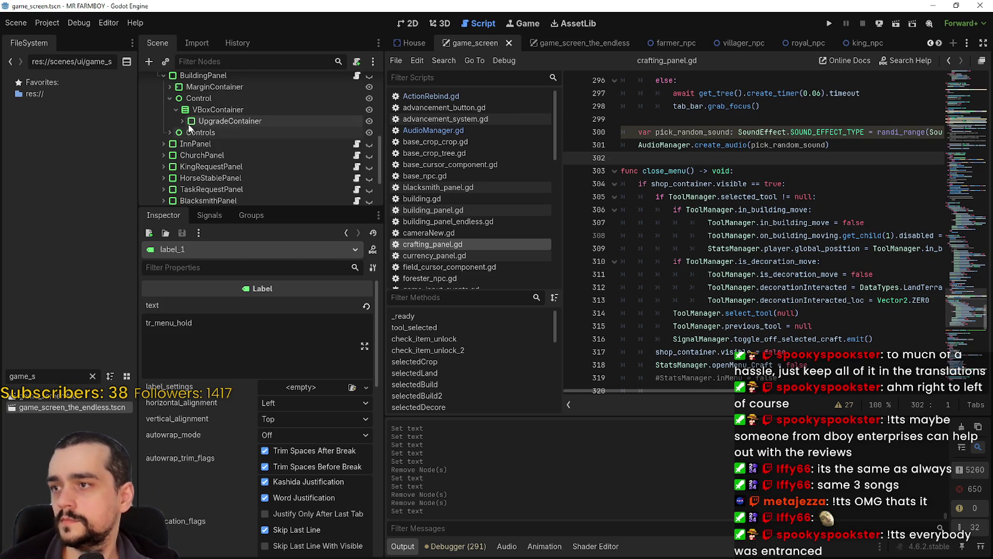
left_click(180, 120)
scroll(185, 127, "down", 1)
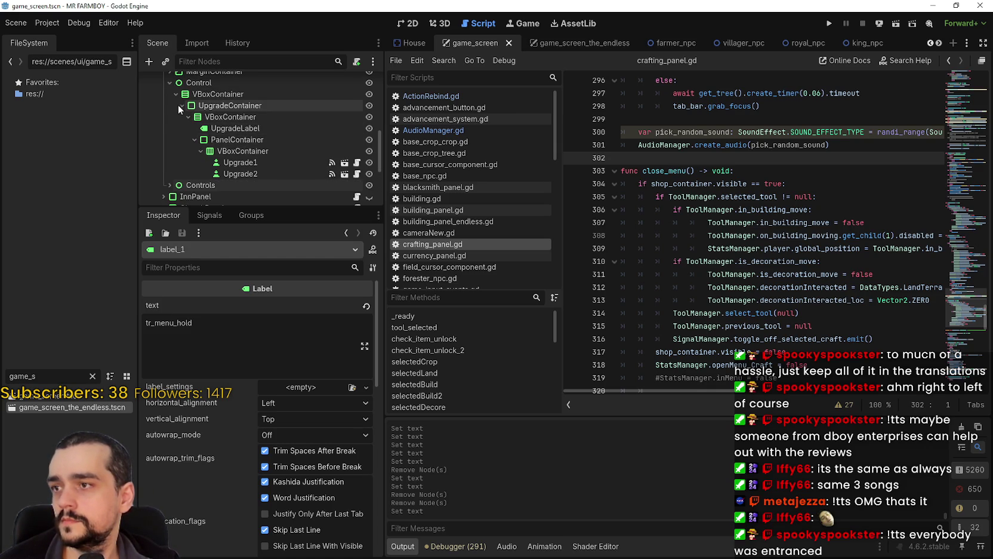
left_click(175, 94)
left_click(170, 105)
left_click(177, 128)
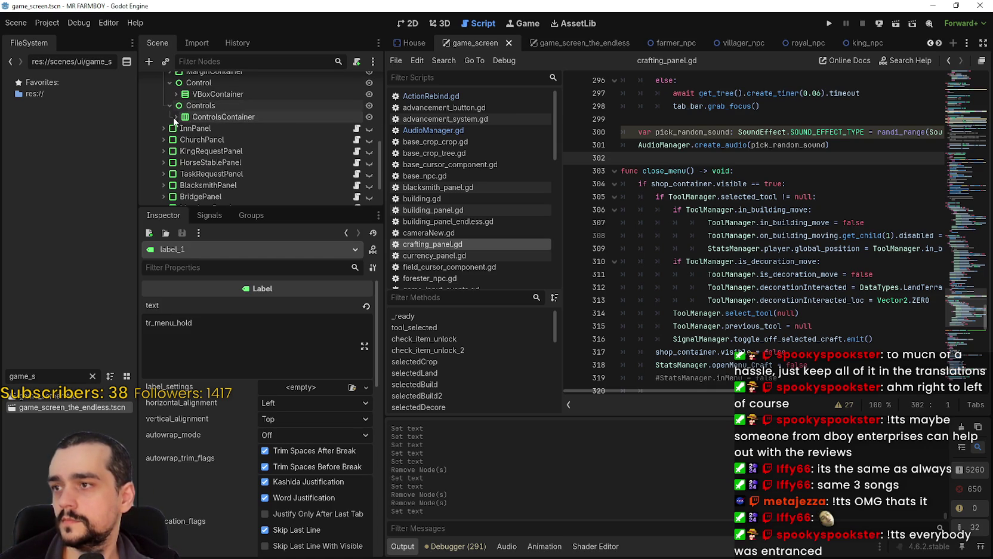
left_click(175, 117)
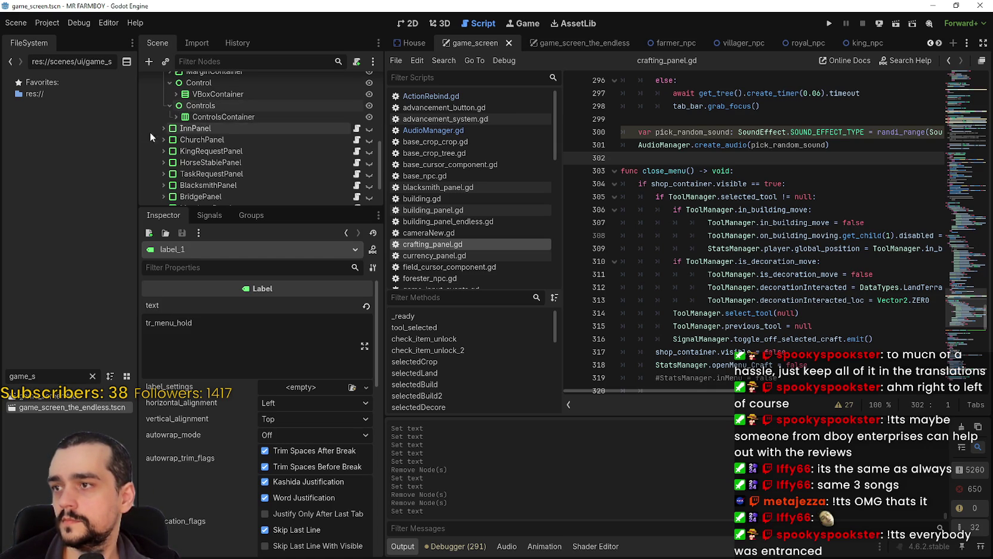
scroll(173, 108, "up", 1)
left_click(169, 96)
left_click(169, 87)
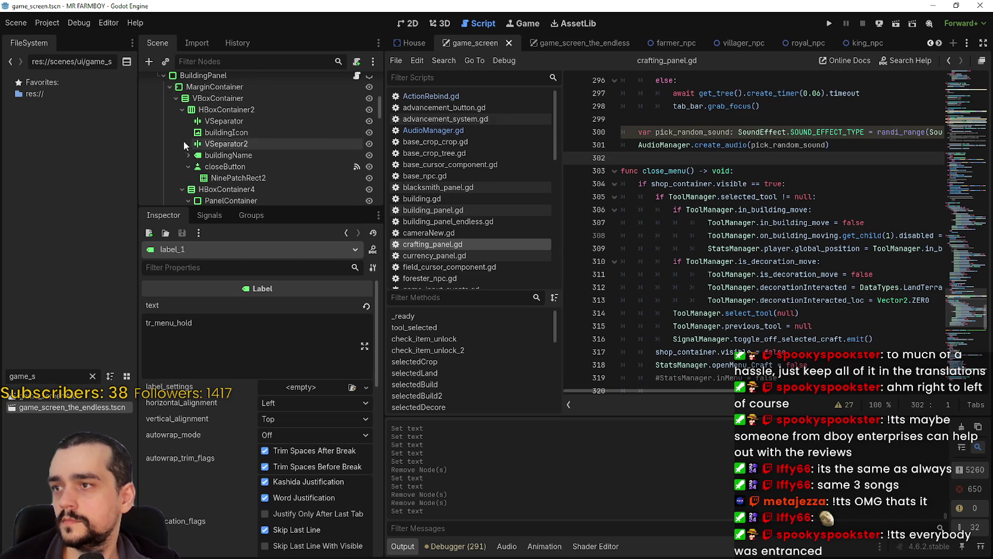
left_click(176, 110)
- Scroll to CropPriority and select PriorityLabel showing 'Item Priority'
scroll(229, 146, "down", 1)
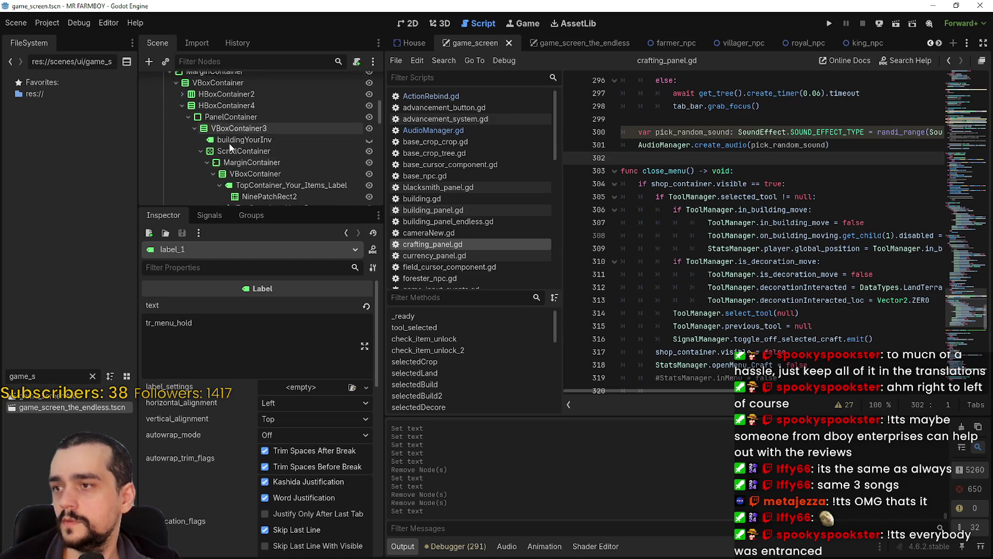
scroll(230, 146, "down", 3)
scroll(209, 147, "down", 1)
scroll(200, 153, "down", 1)
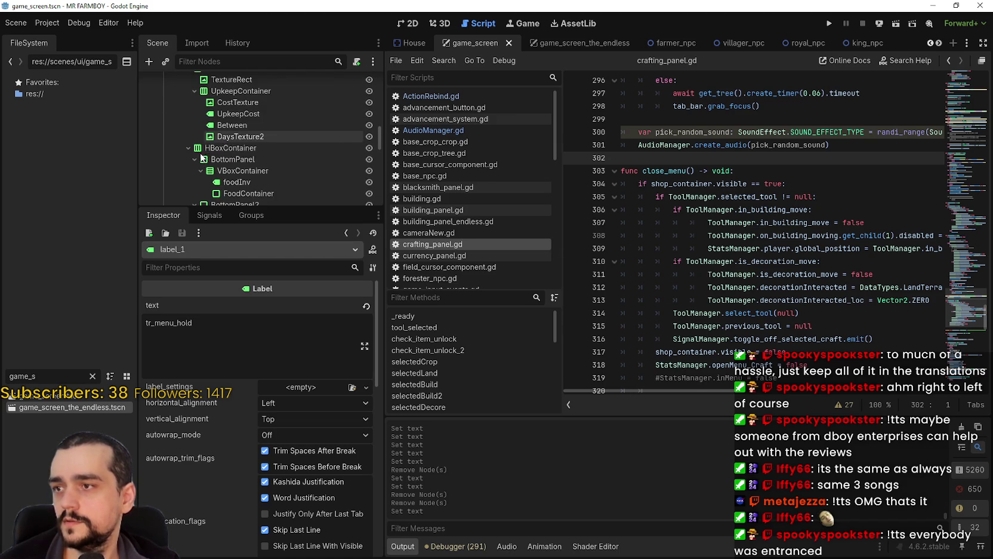
scroll(257, 146, "down", 1)
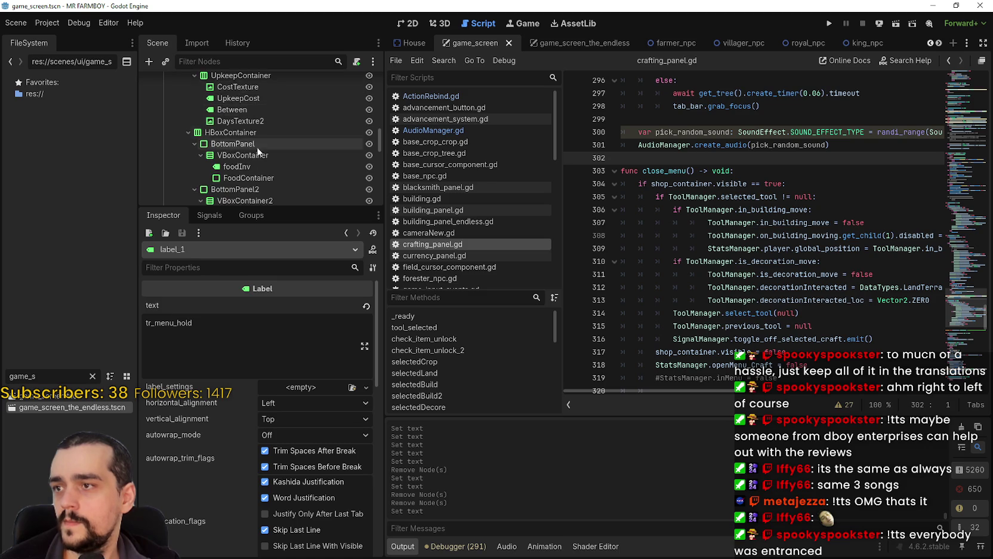
scroll(256, 146, "down", 5)
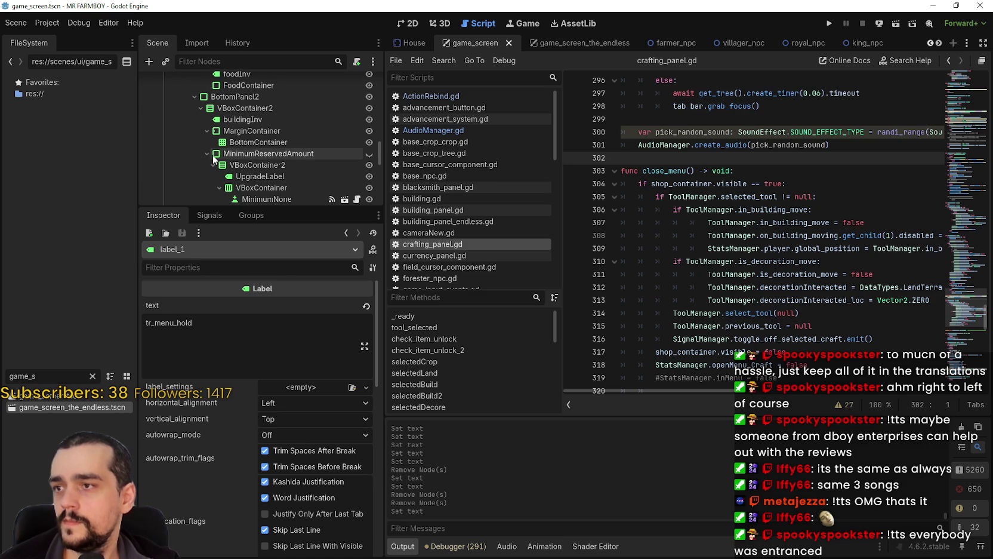
scroll(206, 150, "down", 4)
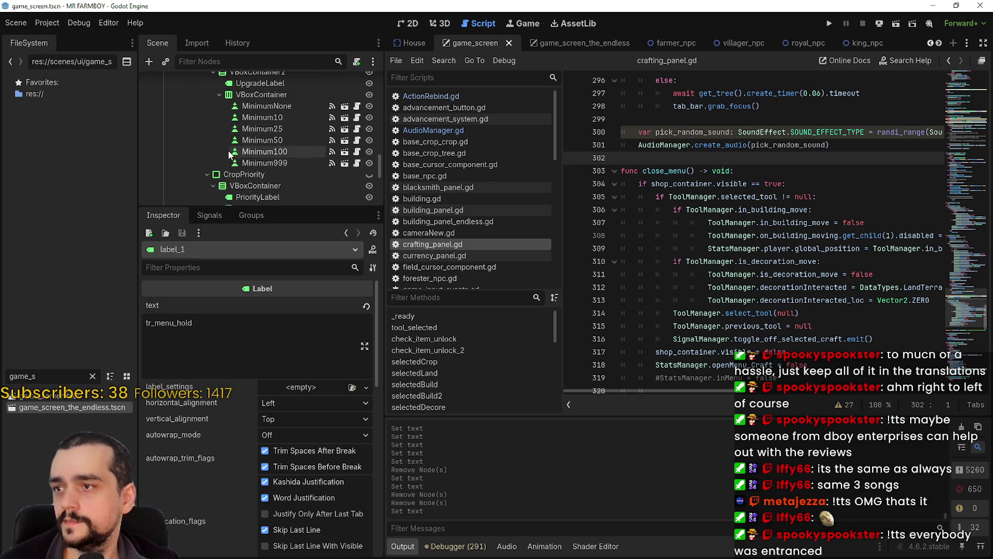
scroll(230, 153, "down", 2)
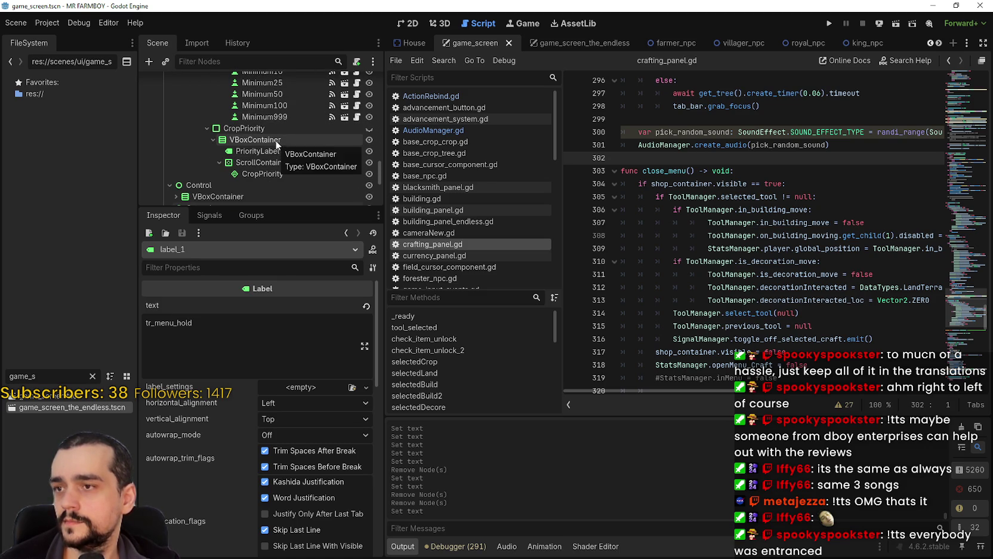
left_click(280, 152)
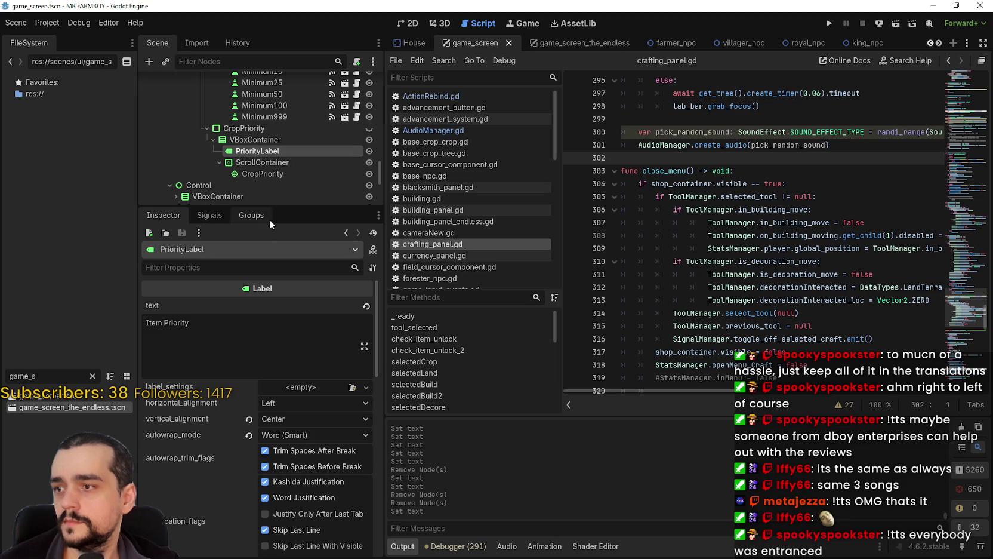
left_click(277, 172)
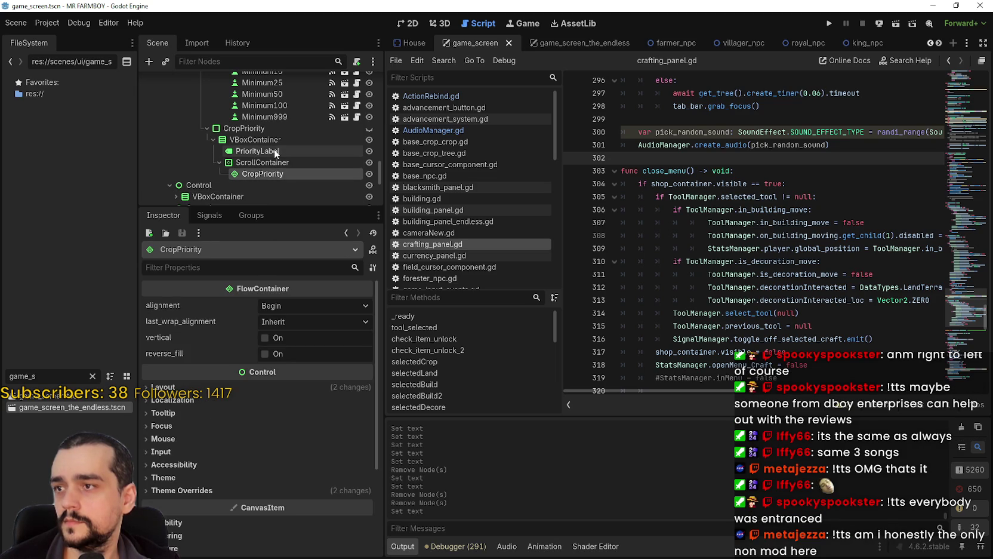
left_click(257, 151)
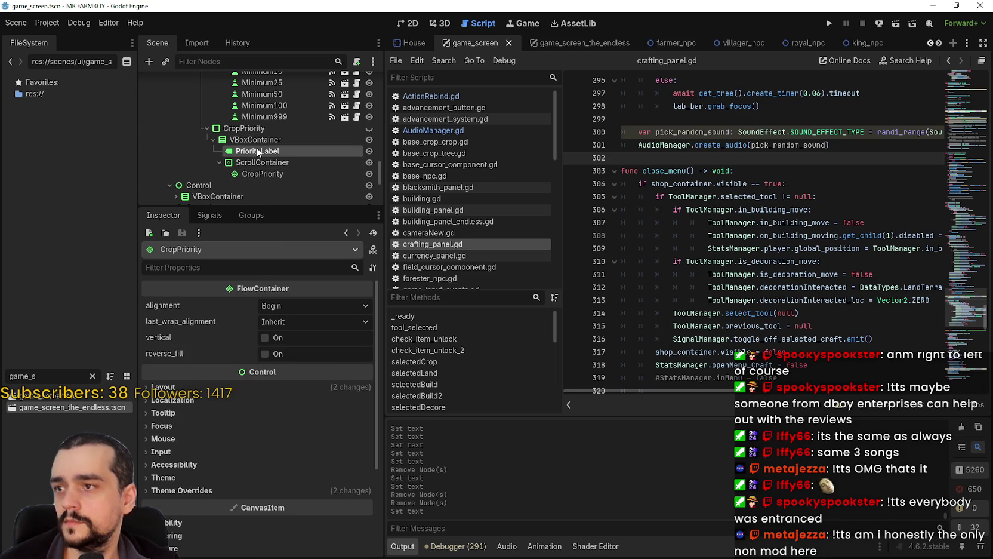
scroll(269, 181, "up", 2)
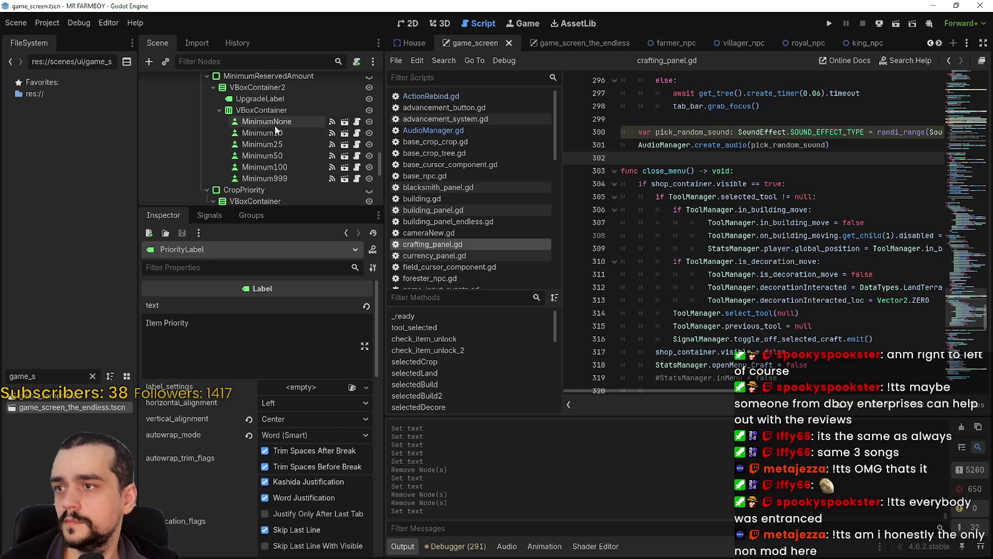
- In game_screen, replace MinimumNone's 'None' text with tr_menu_none and save
left_click(275, 122)
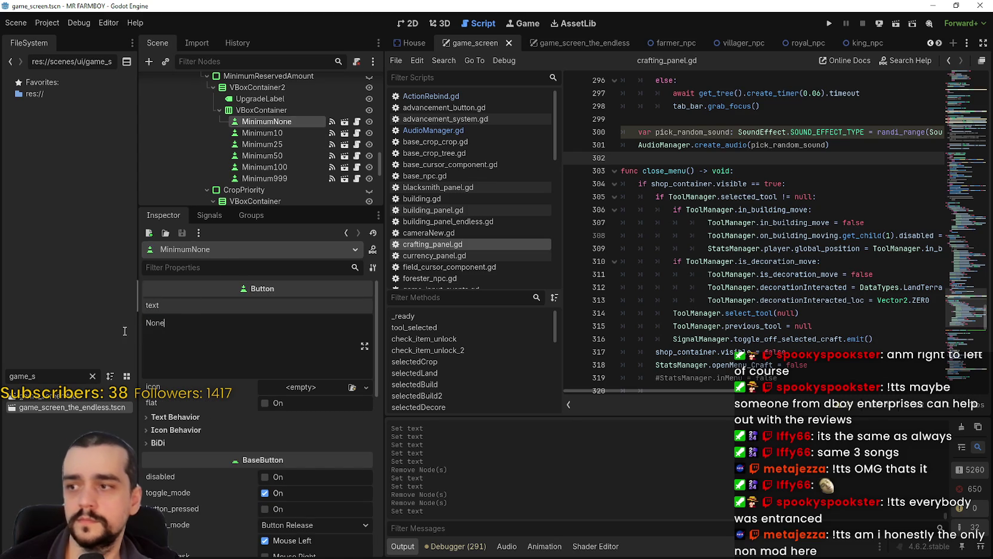
key("ctrl+a")
type("tr_menu_none")
key("ctrl+s")
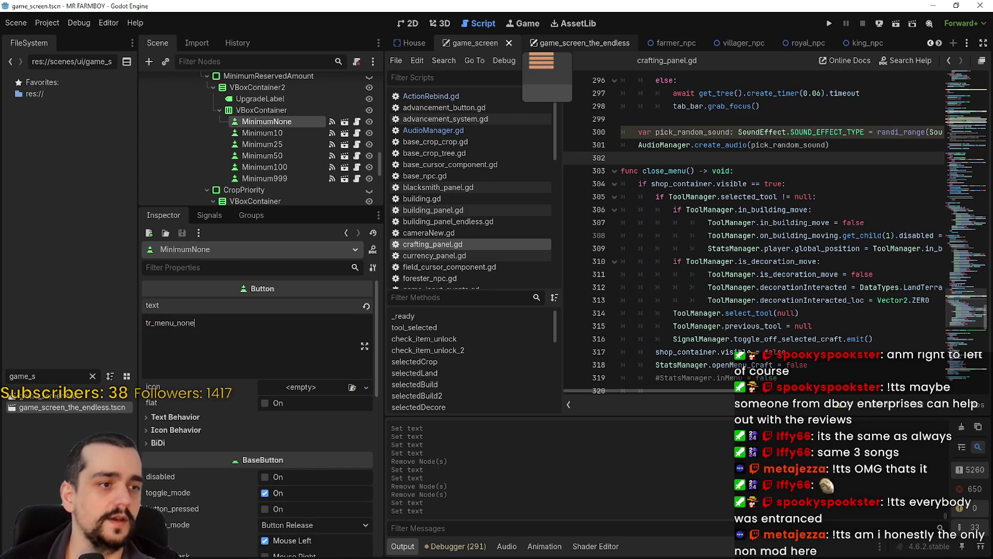
- In game_screen_the_endless, expand HBoxContainer4 down to MinimumReservedAmount's children
left_click(579, 43)
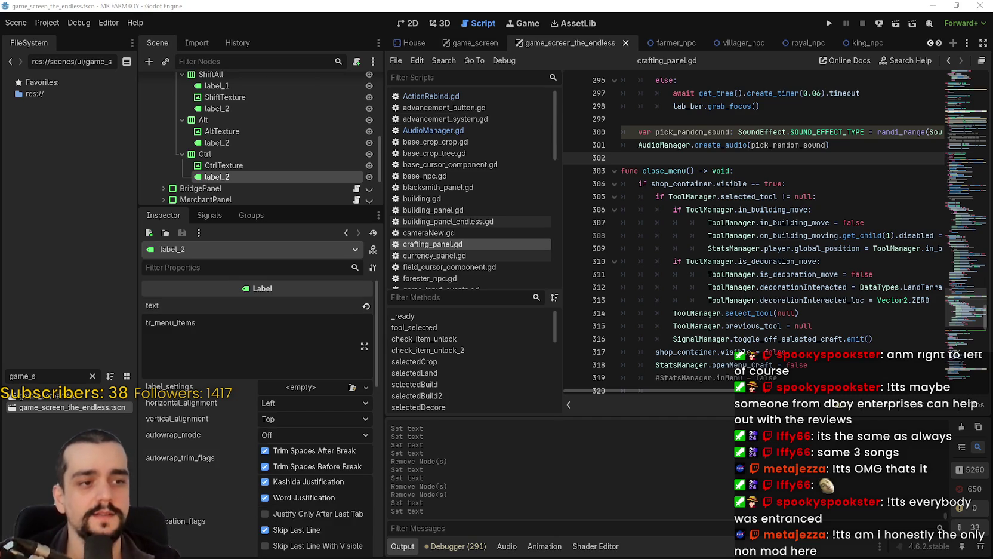
scroll(229, 168, "up", 5)
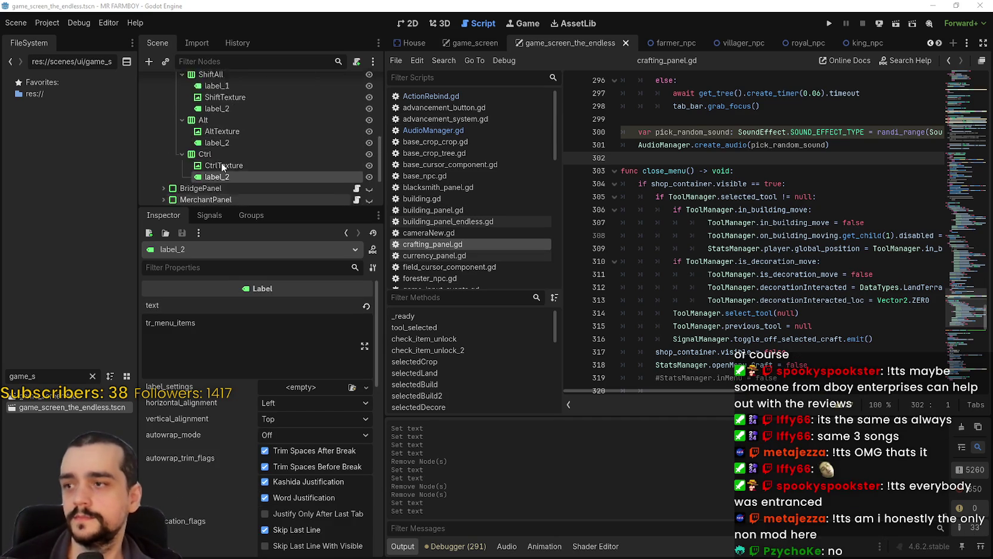
left_click(170, 113)
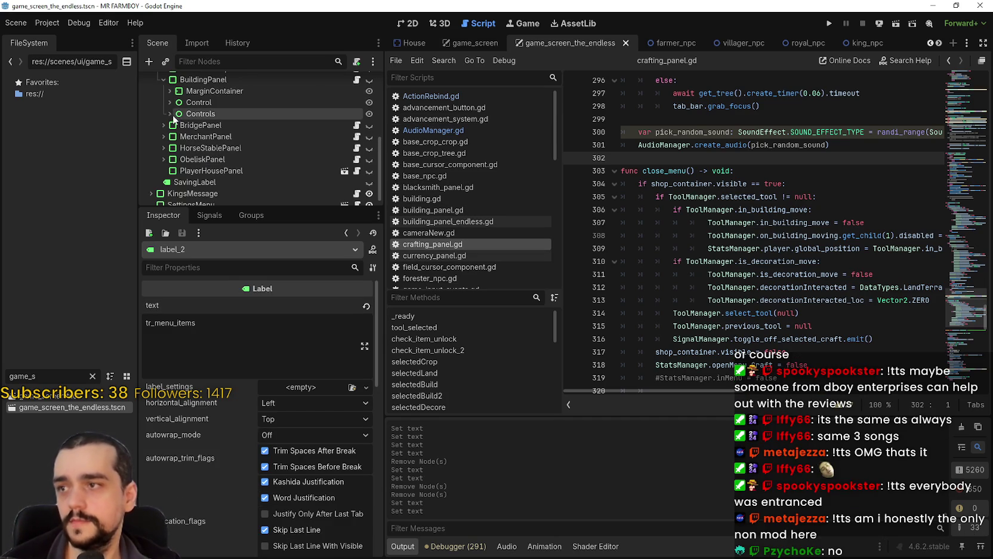
left_click(169, 91)
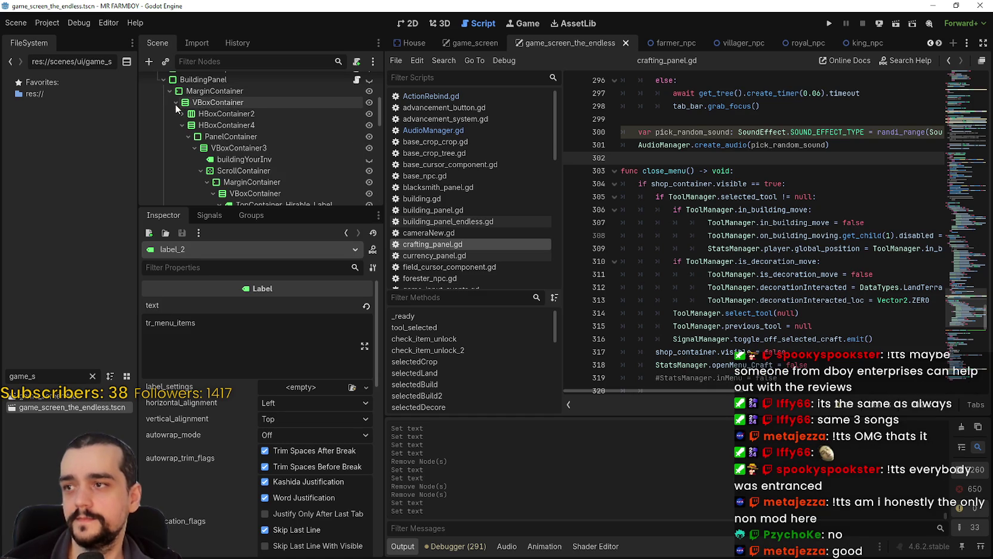
left_click(182, 114)
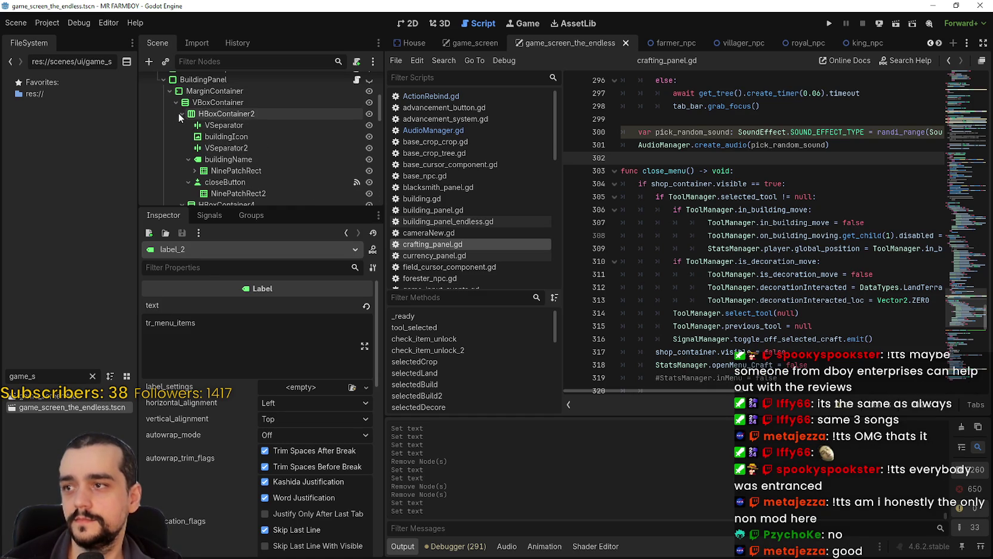
left_click(182, 114)
left_click(182, 127)
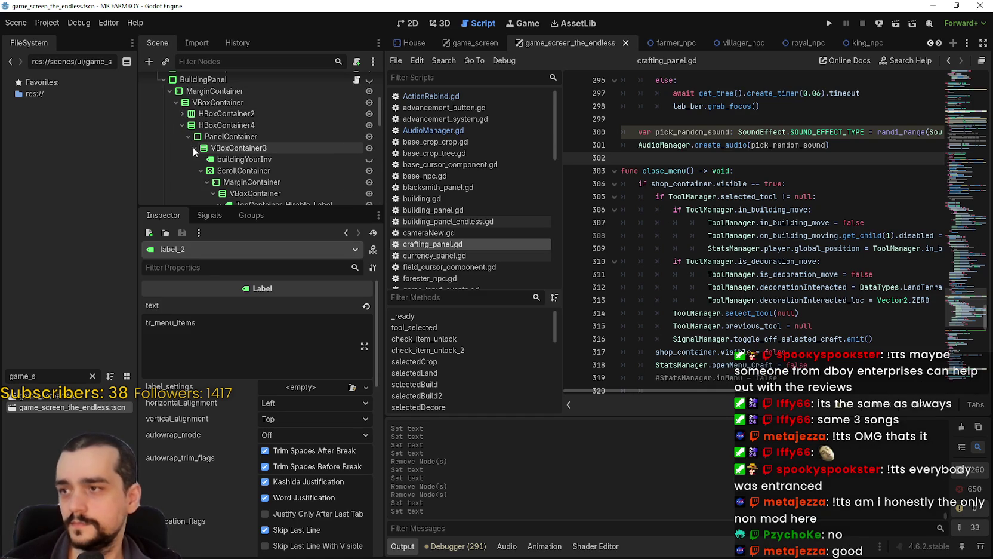
scroll(210, 186, "down", 2)
scroll(210, 185, "down", 5)
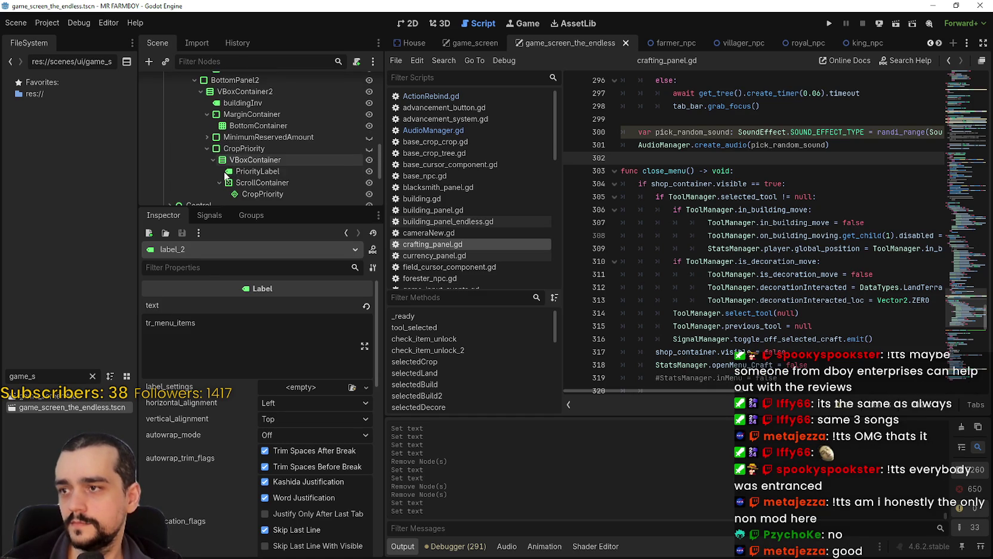
left_click(207, 107)
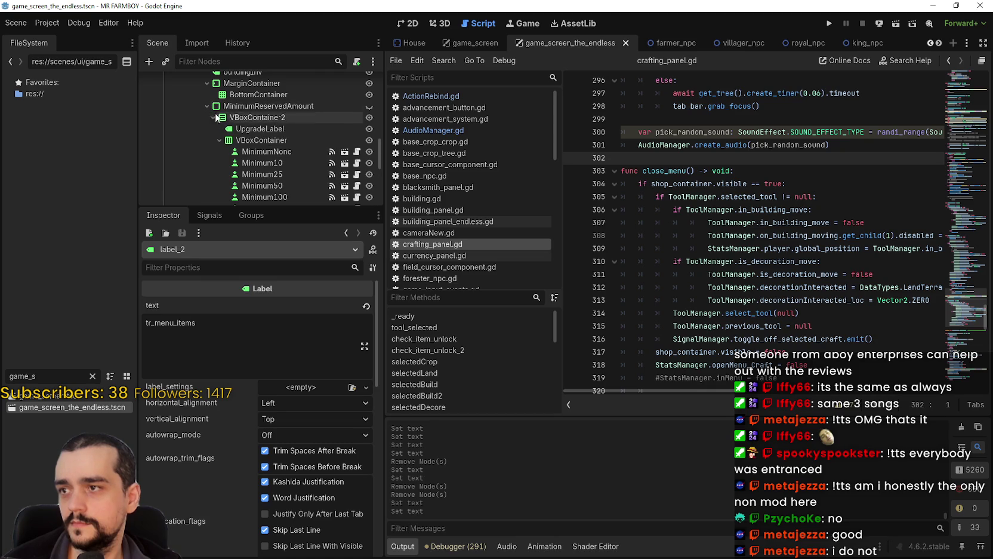
left_click(260, 129)
scroll(255, 118, "down", 3)
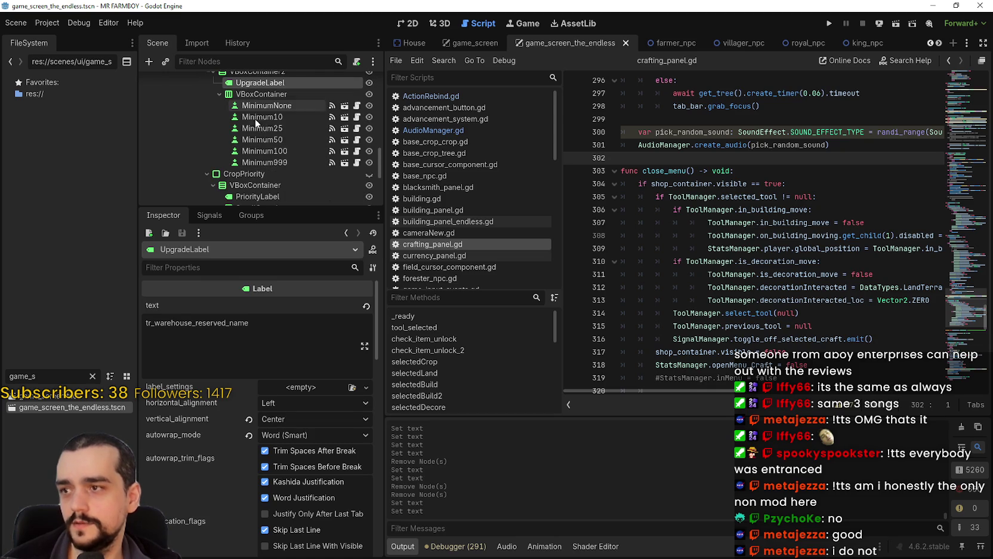
- Set this scene's MinimumNone button text to tr_menu_none and save
left_click(263, 110)
double_click(156, 323)
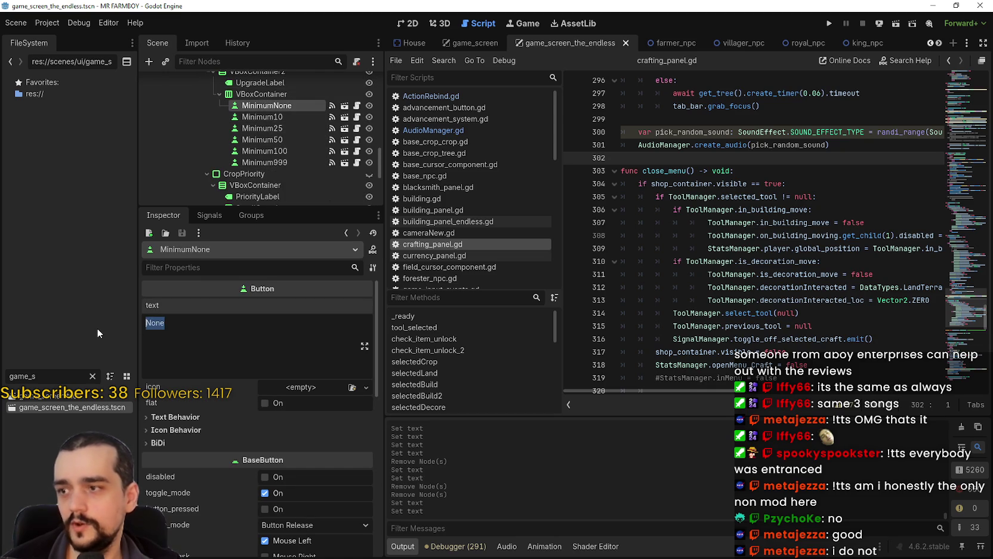
type("tr_menu_none")
key("ctrl+s")
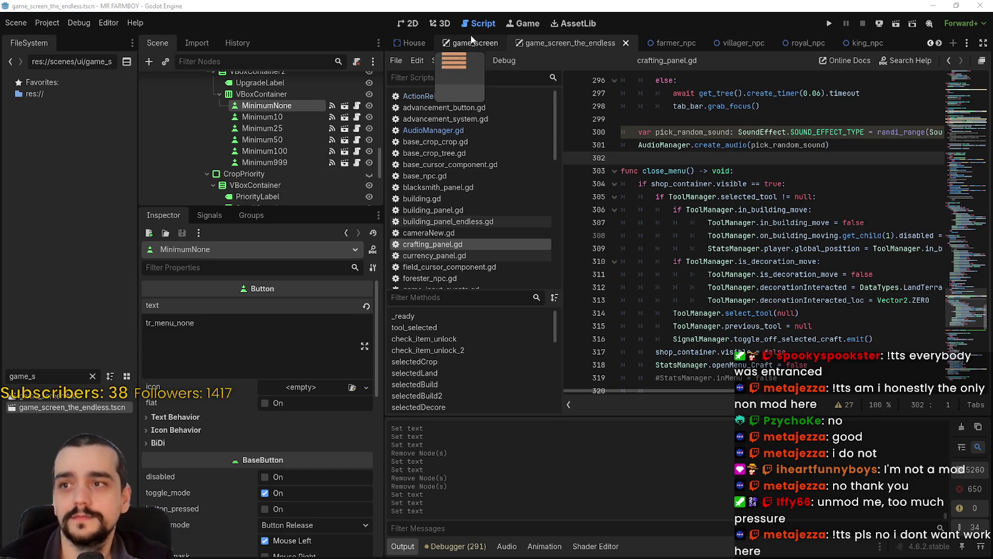
- Return to the game_screen scene and clear the FileSystem filter to show all folders
mouse_move(465, 39)
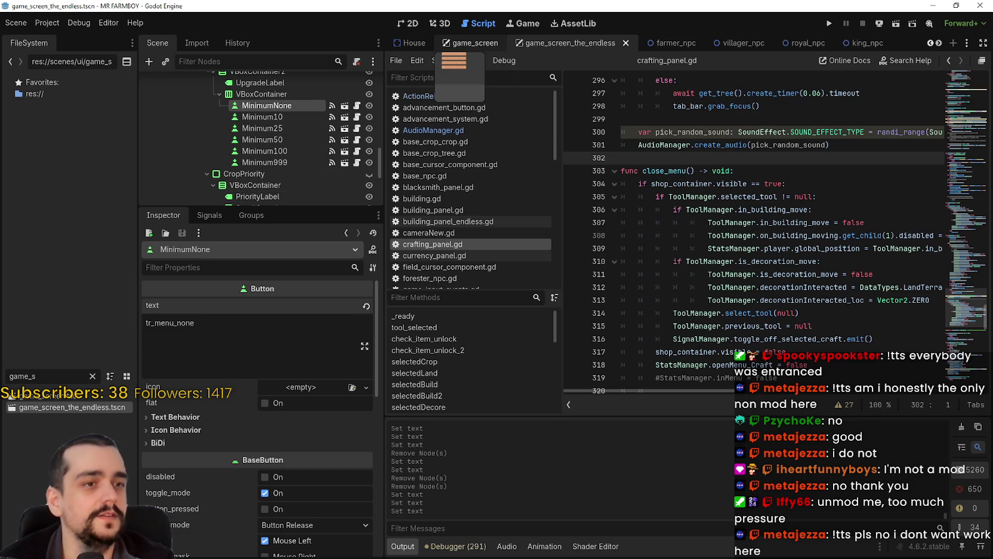
left_click(471, 43)
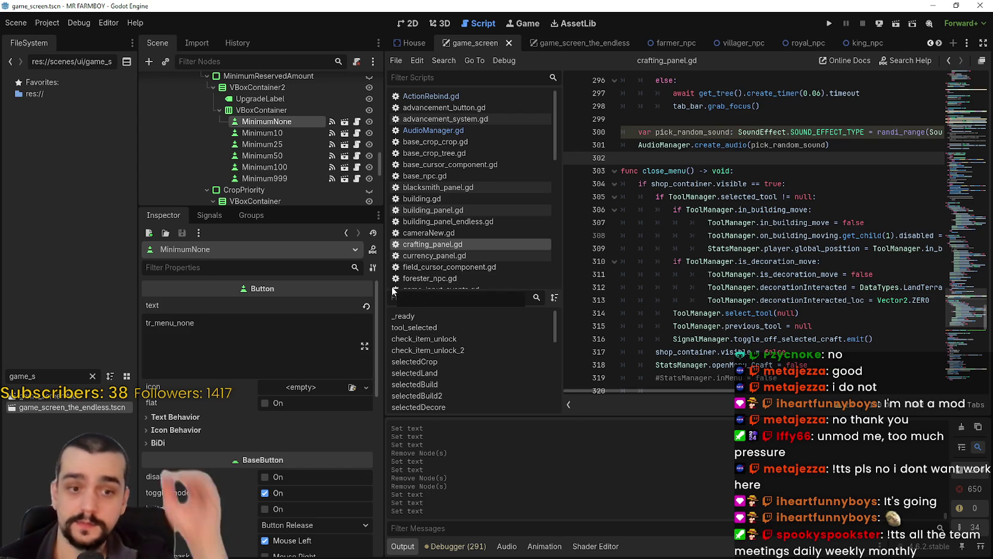
scroll(895, 226, "up", 5)
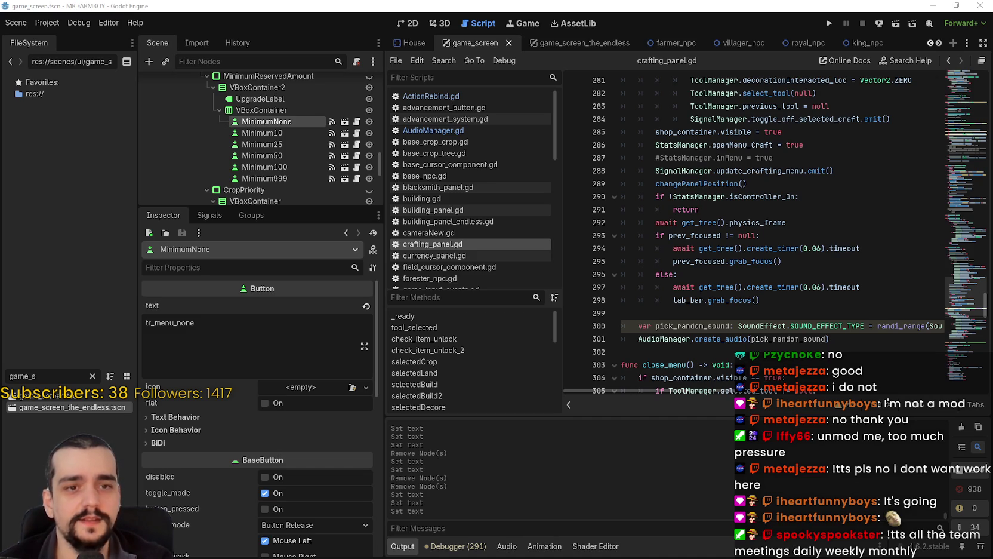
left_click(657, 197)
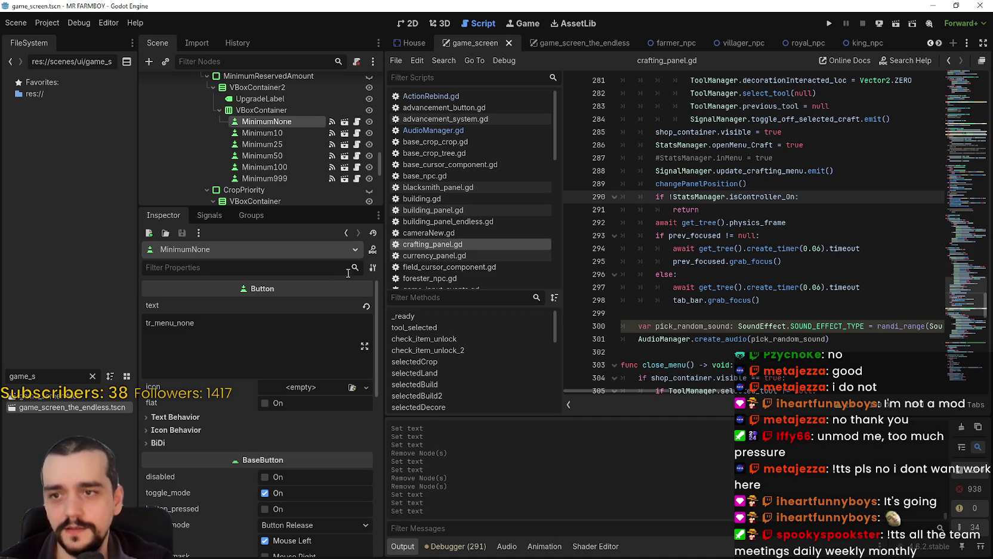
left_click(257, 329)
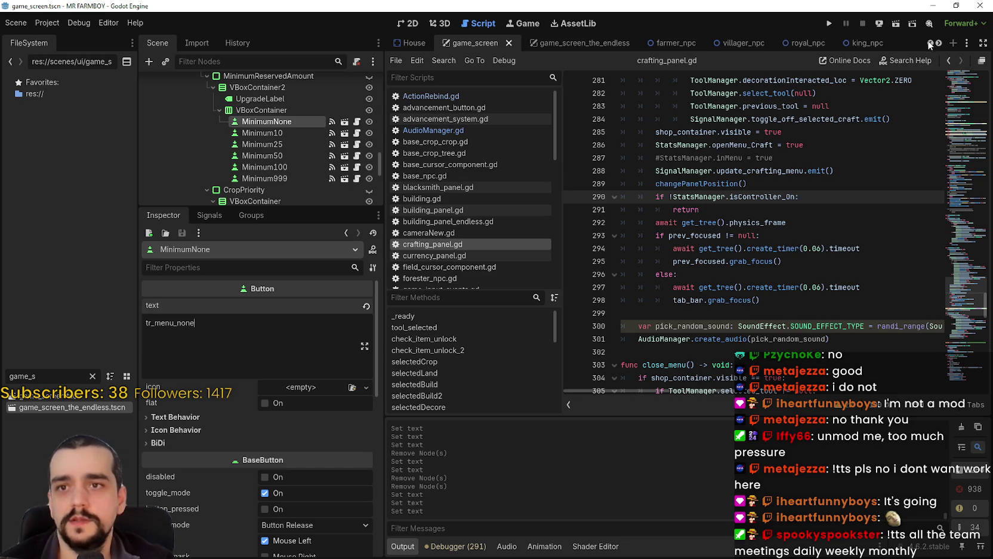
left_click(91, 376)
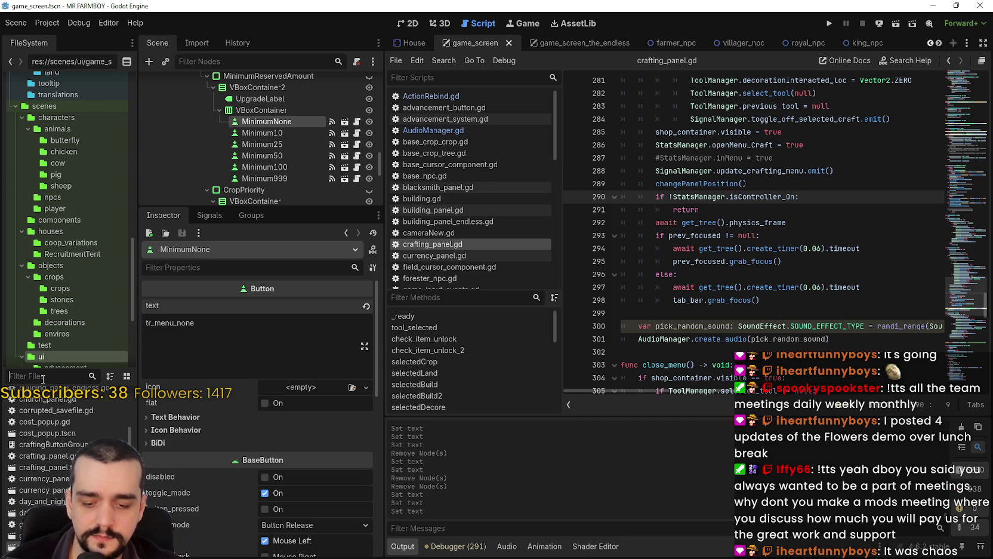
- Search all project files for 'Game is saving', dropping the trailing periods
left_click(760, 235)
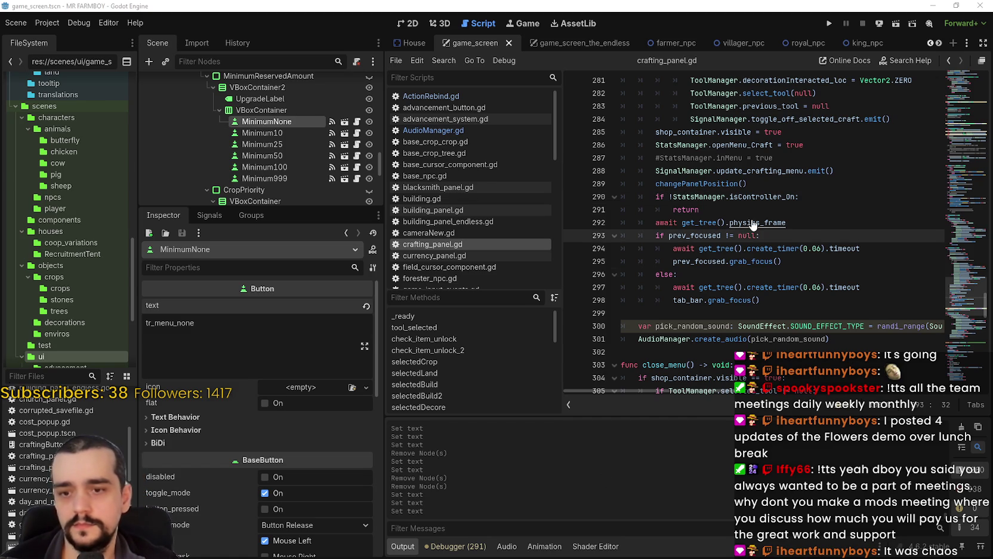
key("ctrl+shift+f")
type("Game is ")
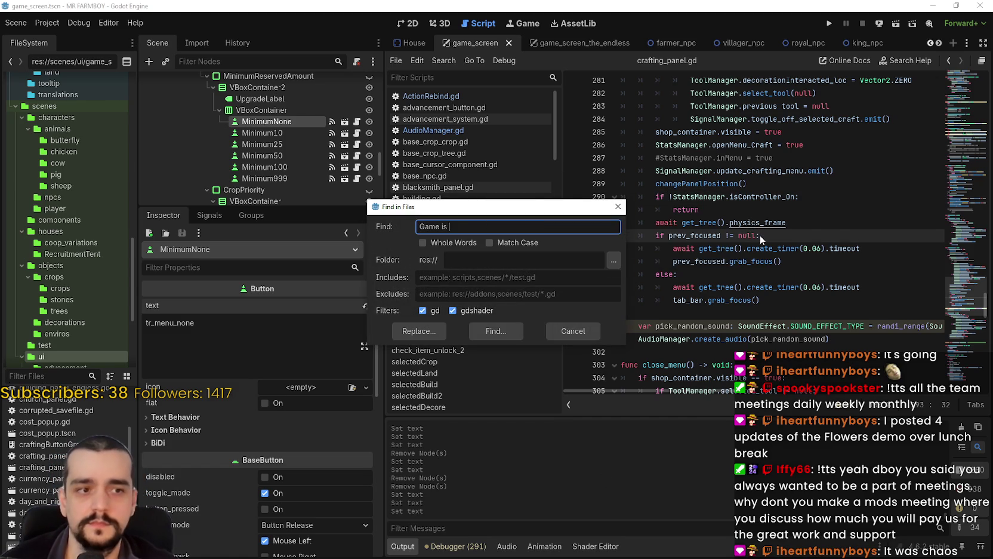
type("saving...")
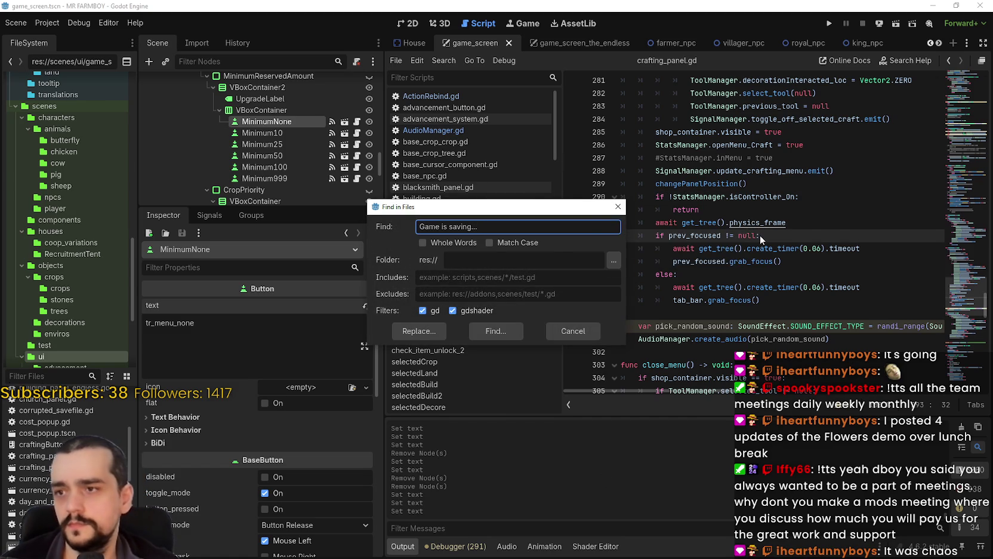
key("Return")
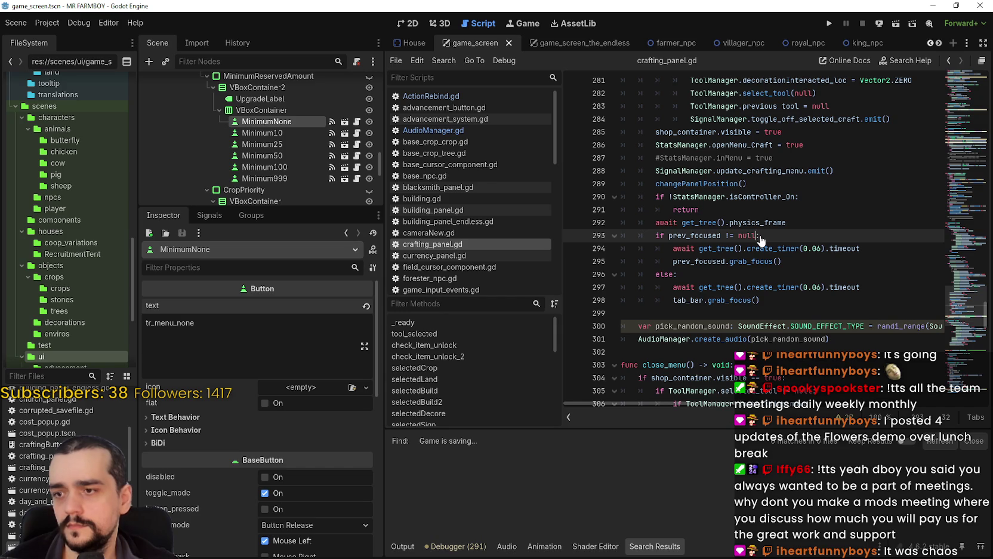
key("ctrl+shift+f")
key("End")
key("BackSpace")
key("BackSpace")
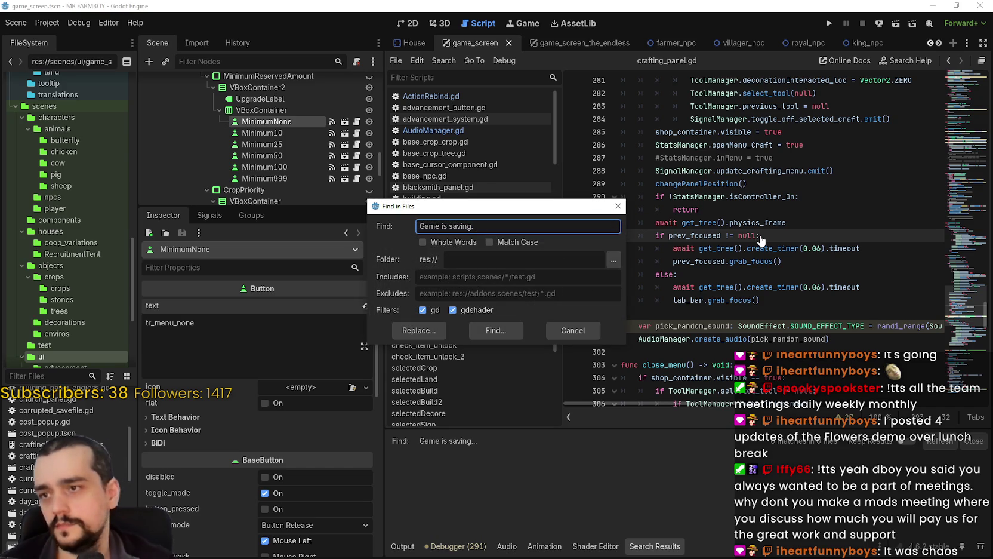
key("BackSpace")
key("Return")
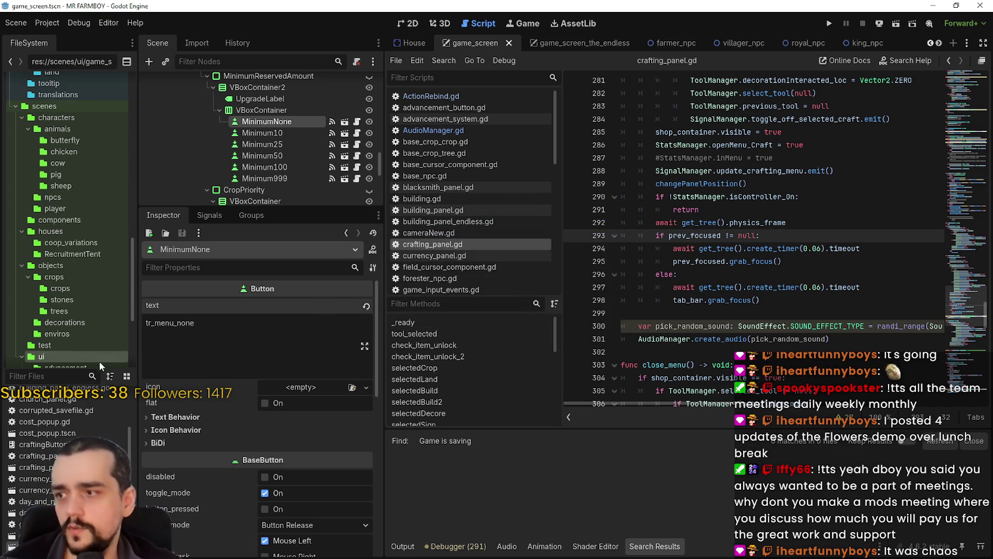
- Filter files for 'setting', open settingsMenu, and inspect PauseLabel and UpdateLabel text
left_click(78, 376)
type("setting")
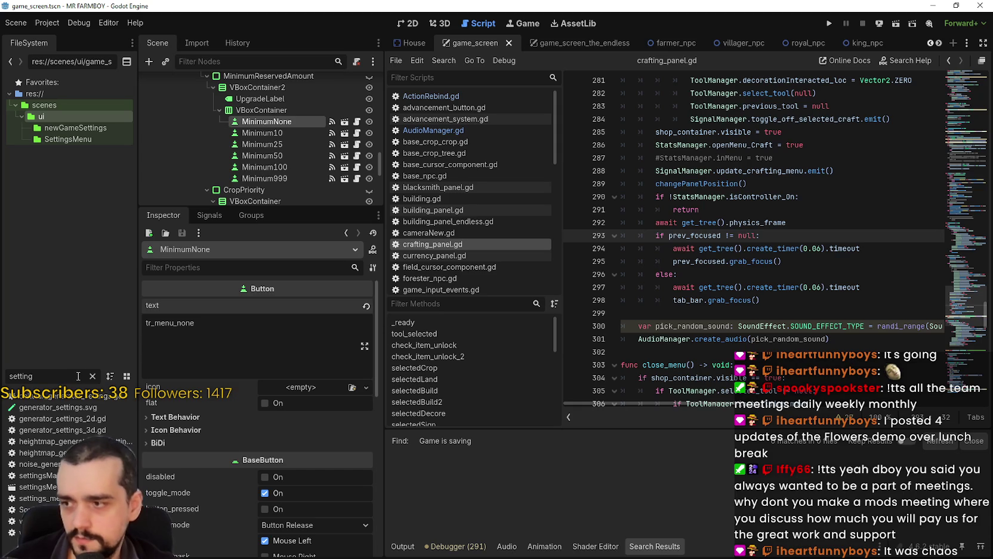
double_click(35, 487)
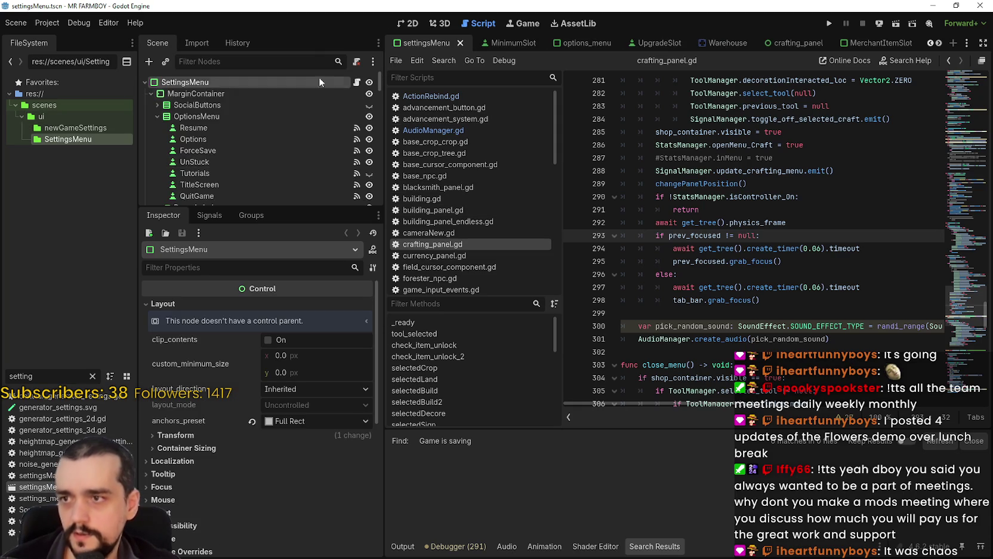
scroll(298, 123, "down", 5)
left_click(237, 130)
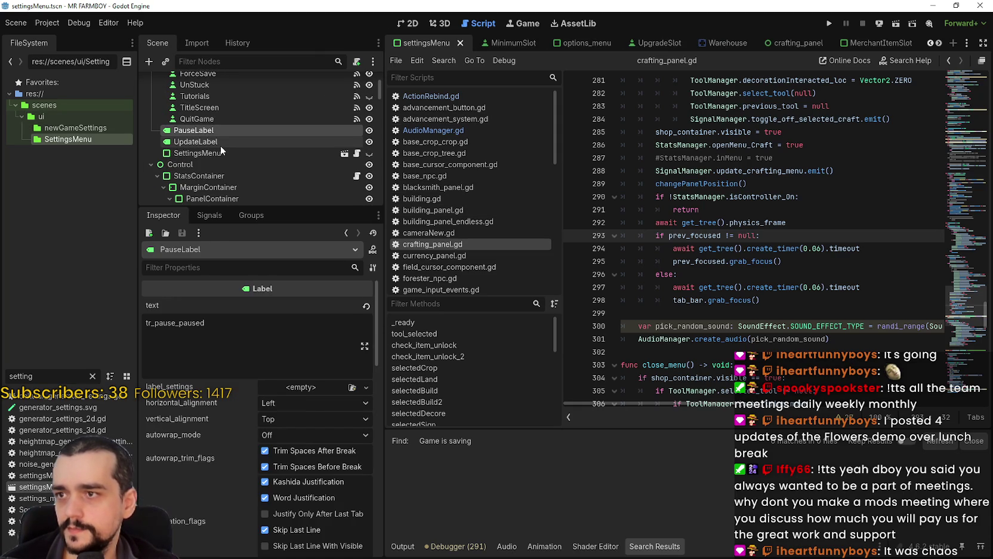
left_click(219, 144)
scroll(215, 185, "down", 5)
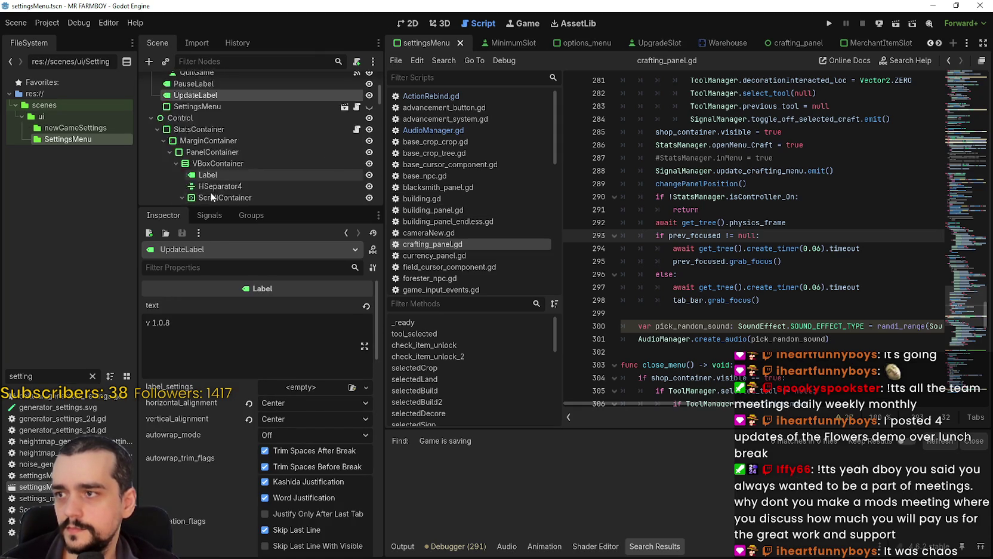
scroll(239, 173, "down", 3)
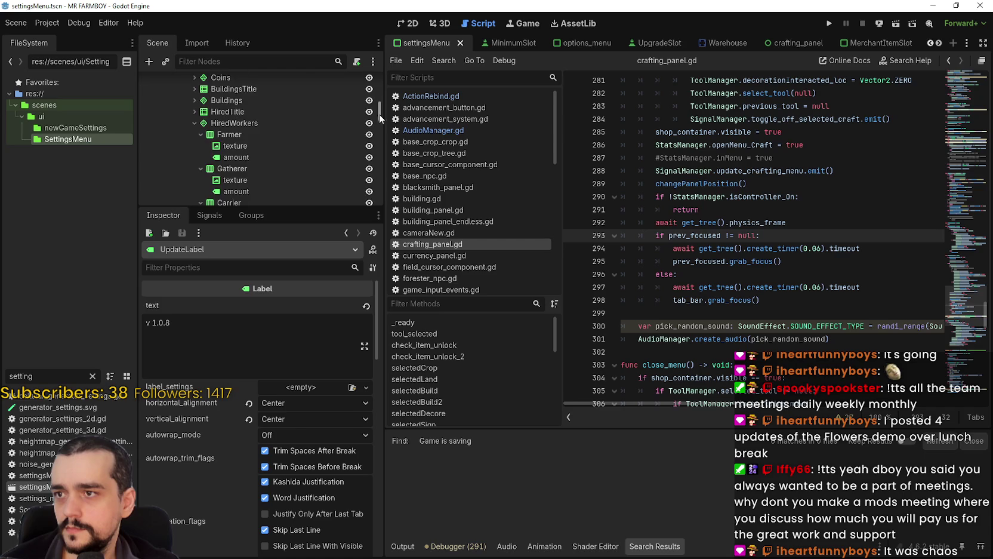
scroll(376, 161, "up", 10)
- Show the settings menu on the canvas and rearrange OptionsMenu, StatsContainer and SocialButtons branches
left_click(403, 23)
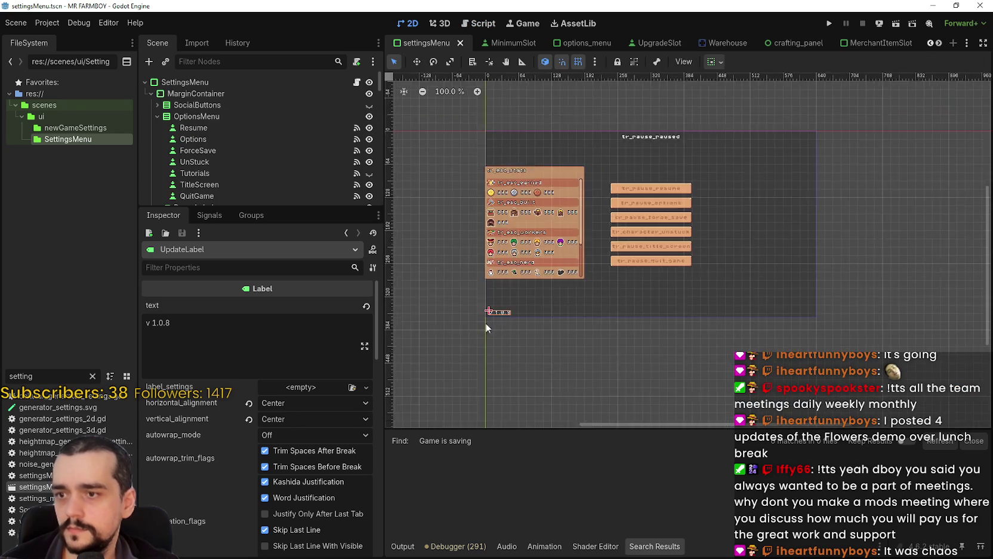
scroll(495, 316, "up", 5)
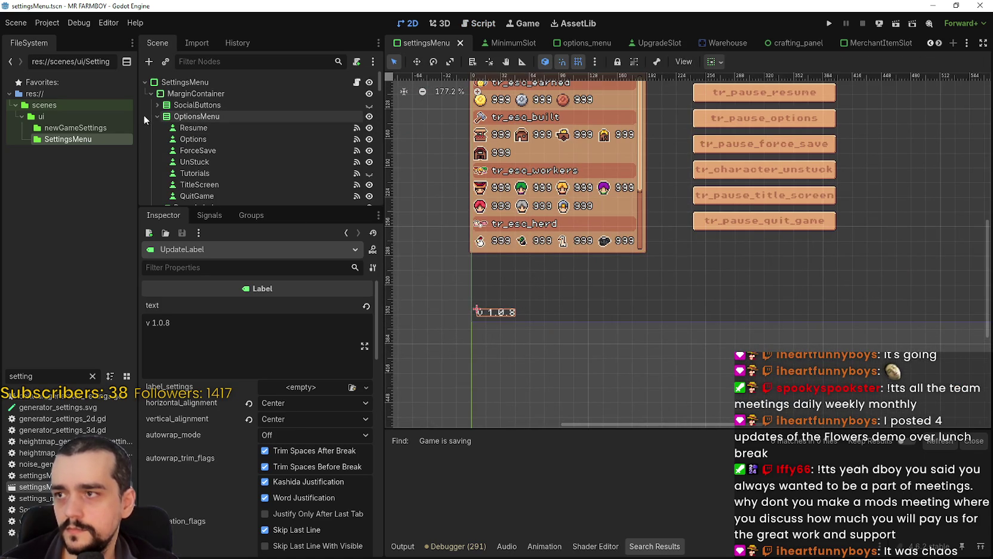
left_click(157, 115)
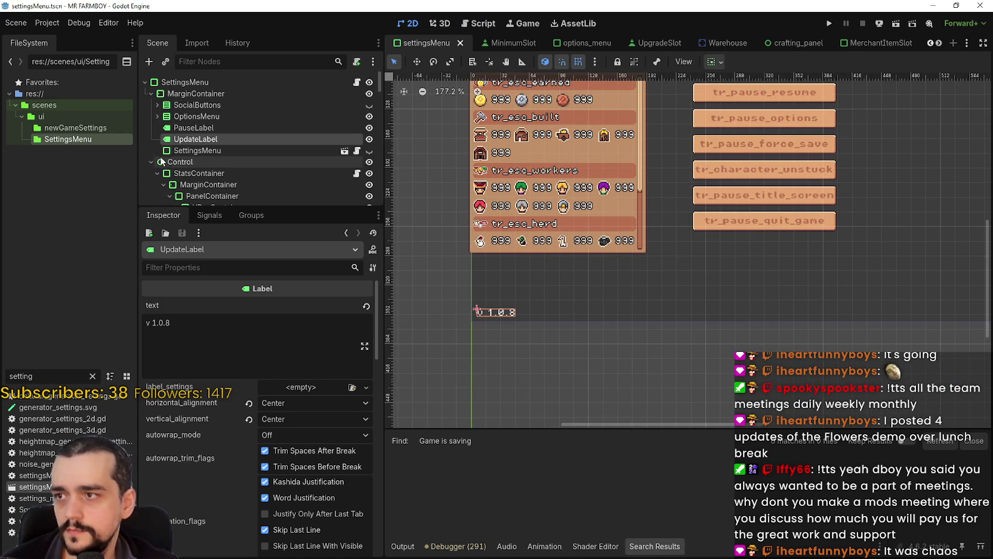
scroll(251, 149, "down", 3)
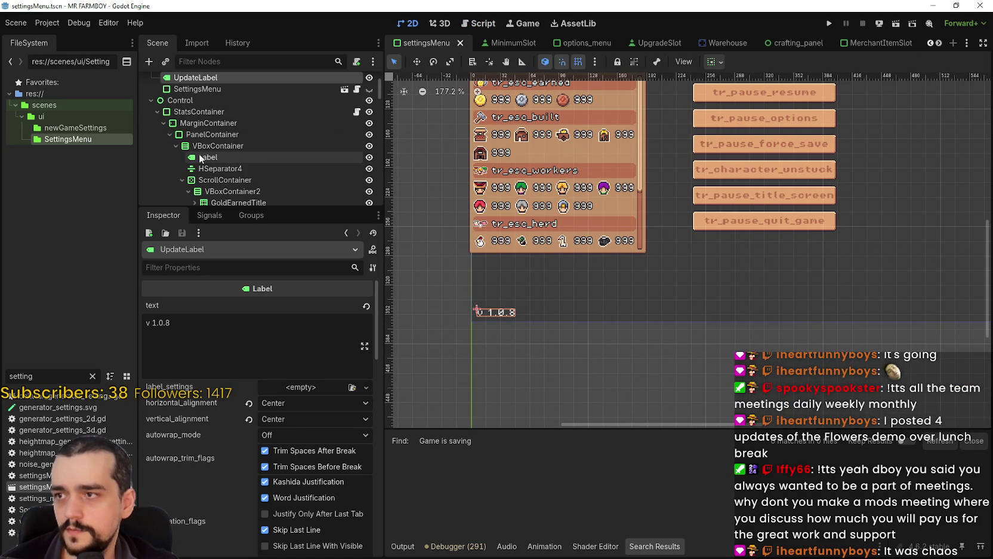
left_click(157, 111)
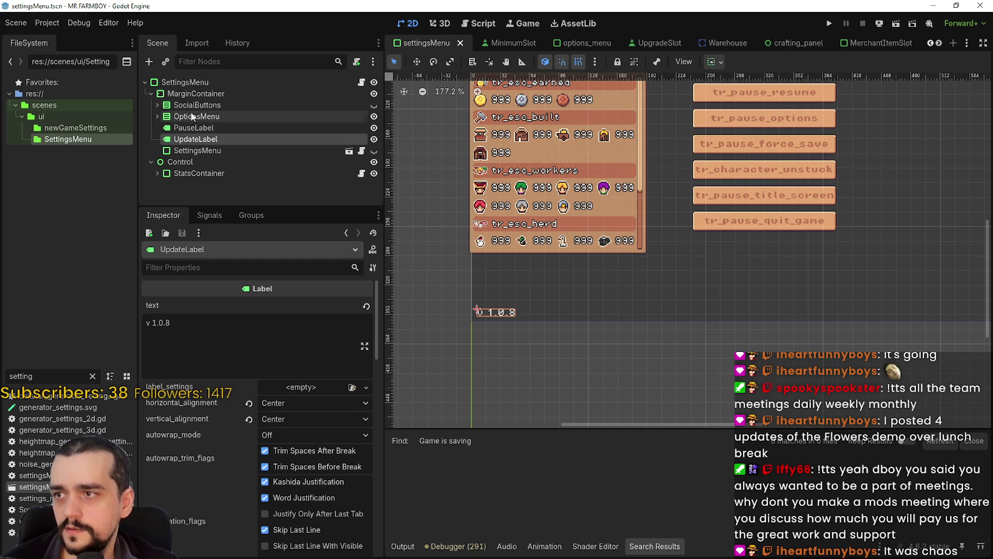
left_click(157, 104)
left_click(157, 105)
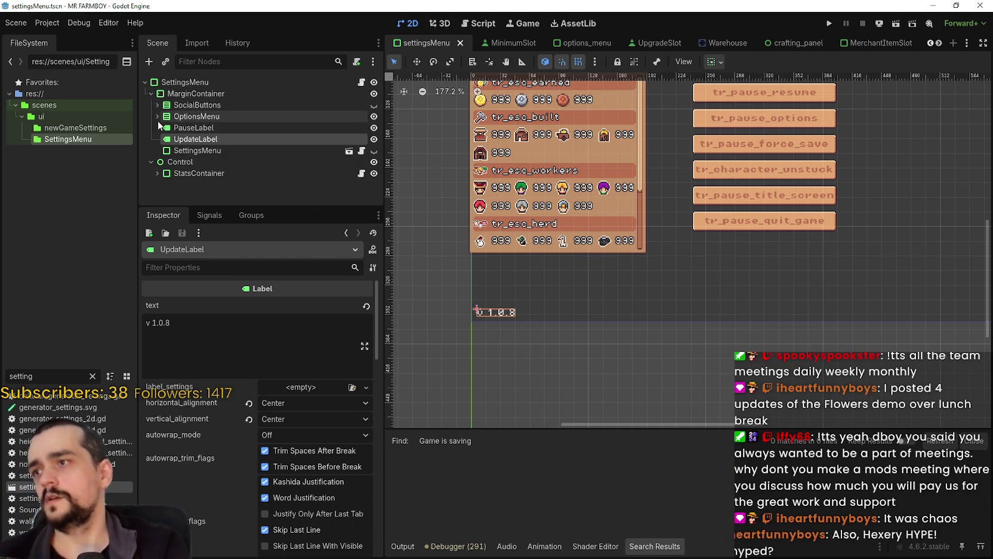
left_click(157, 116)
scroll(179, 137, "down", 3)
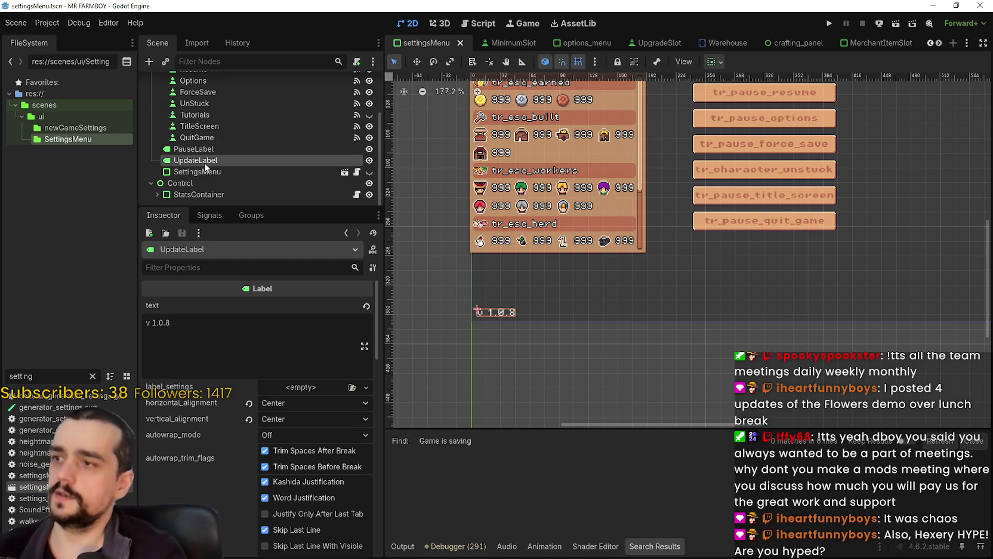
scroll(191, 149, "up", 2)
left_click(159, 89)
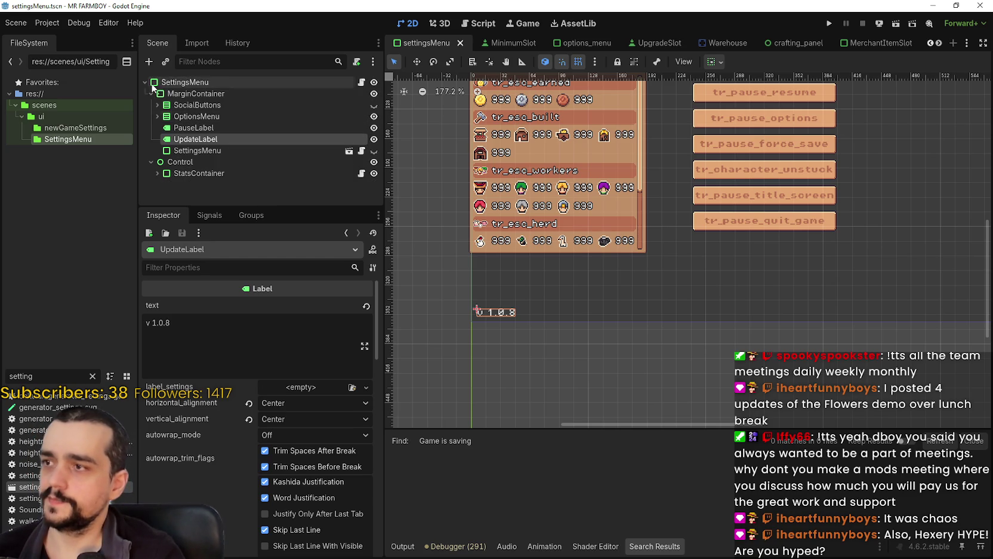
- Toggle SettingsMenu's visibility on and off, then open options_menu for editing
left_click(174, 152)
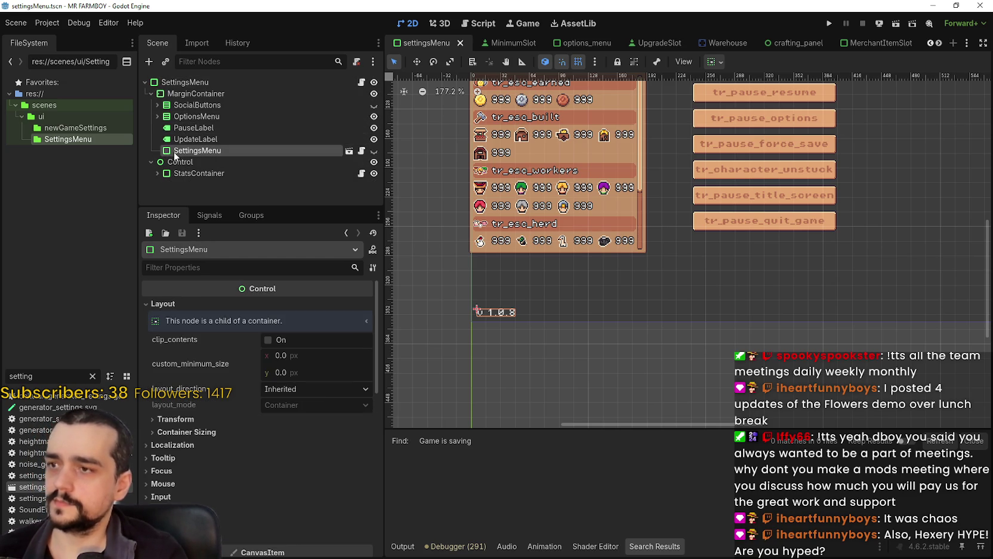
left_click(373, 151)
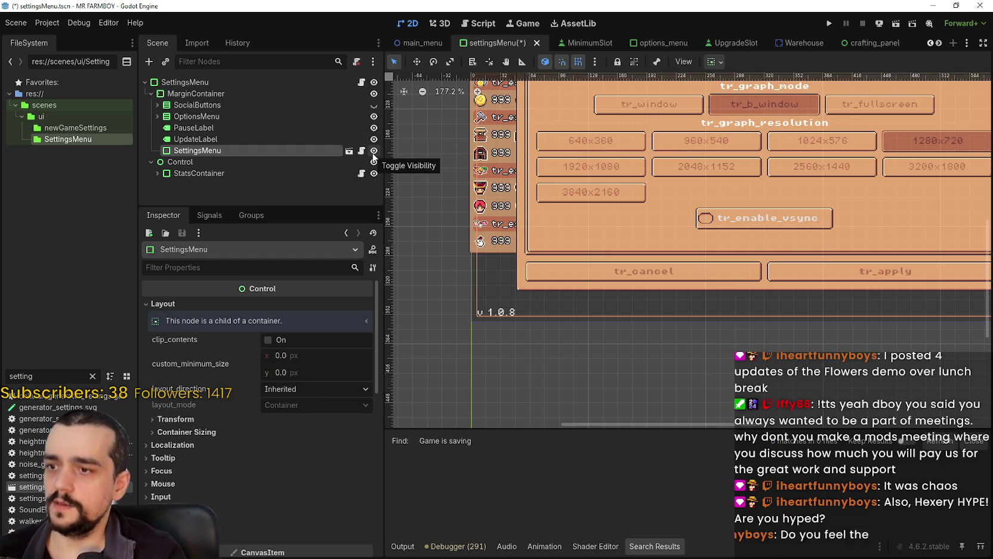
left_click(373, 151)
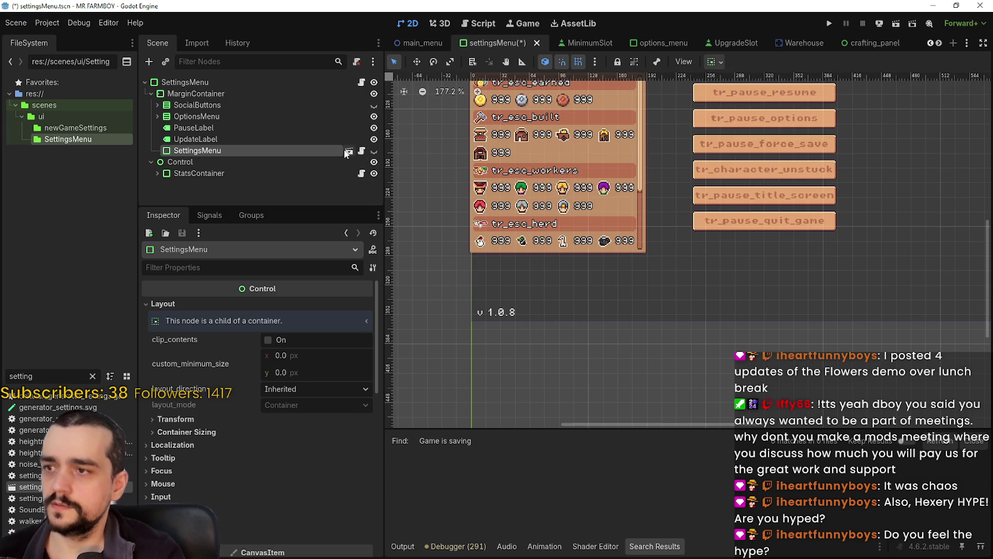
left_click(347, 151)
- In options_menu, expand the Settings node and collapse its child MarginContainer
left_click(150, 105)
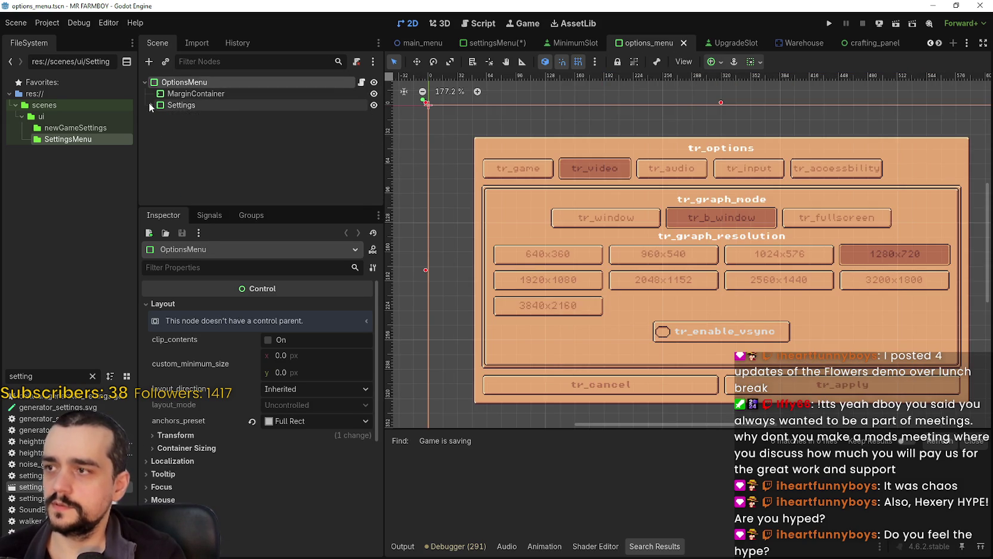
left_click(150, 105)
left_click(157, 116)
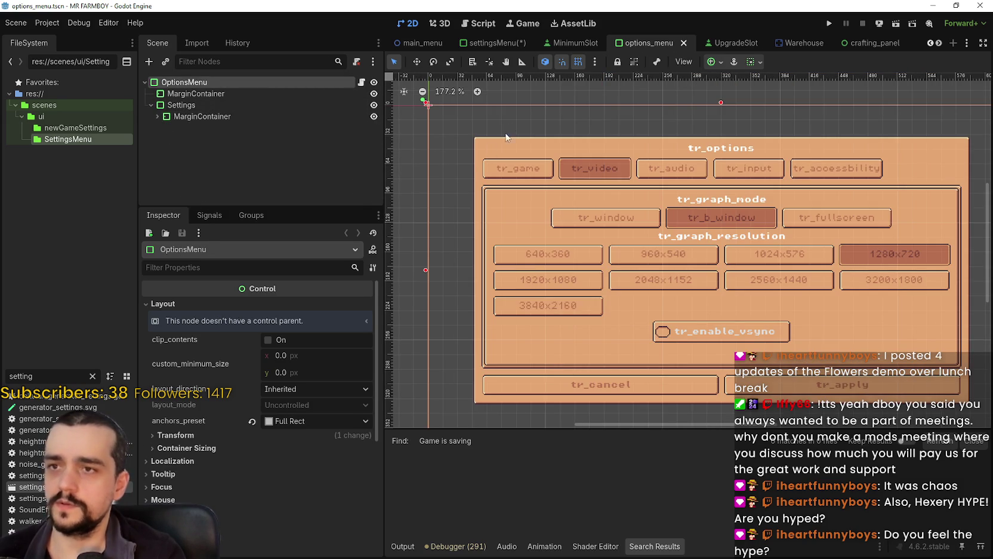
mouse_move(503, 42)
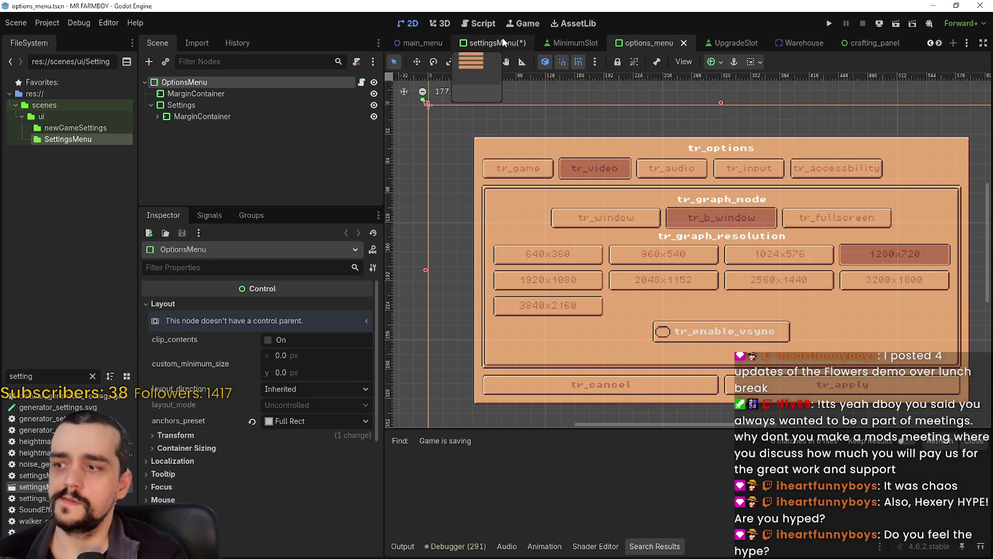
- Filter files for 'test', open test_scene_everything.tscn, and select its GameScreen node
left_click(92, 377)
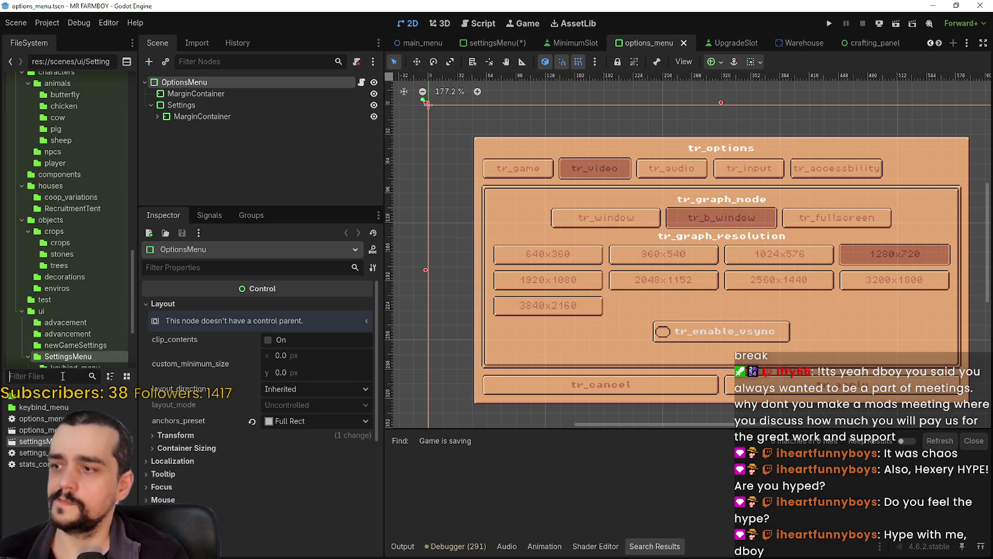
type("test")
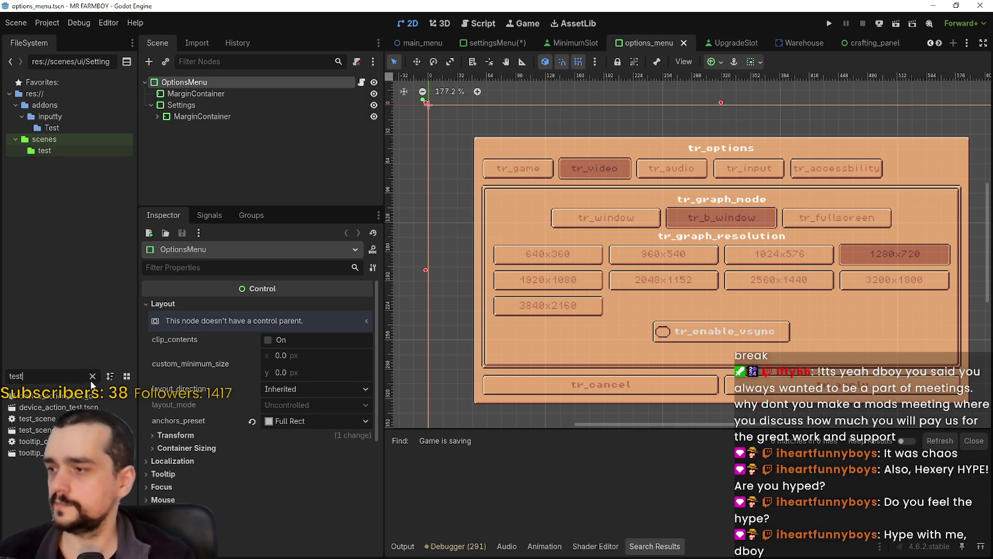
double_click(86, 429)
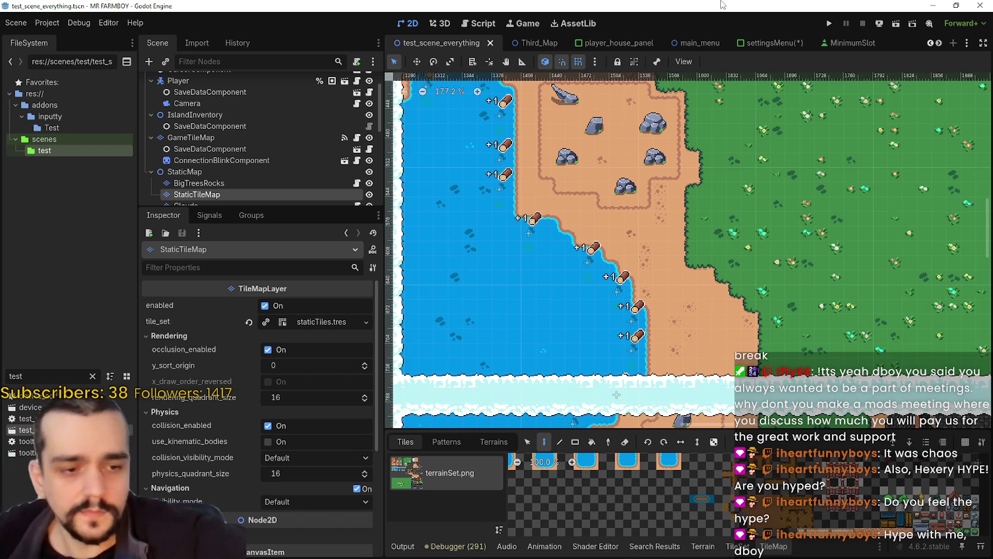
scroll(502, 211, "down", 8)
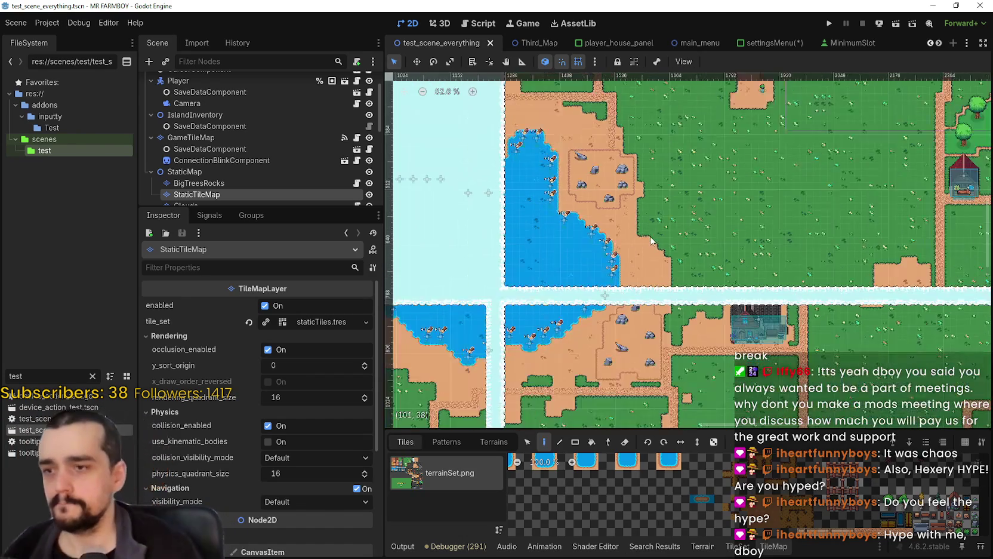
scroll(503, 211, "up", 3)
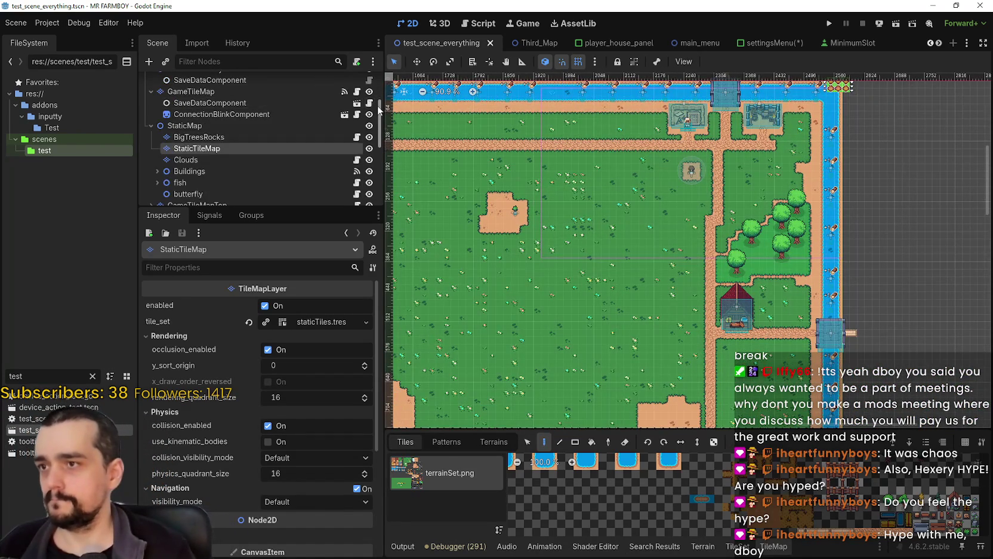
left_click_drag(379, 122, 386, 189)
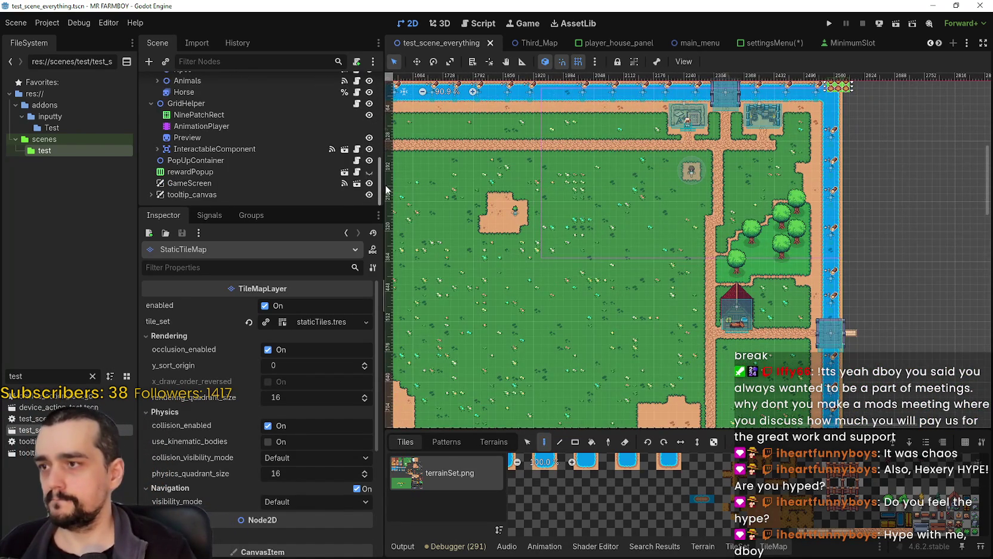
left_click(151, 194)
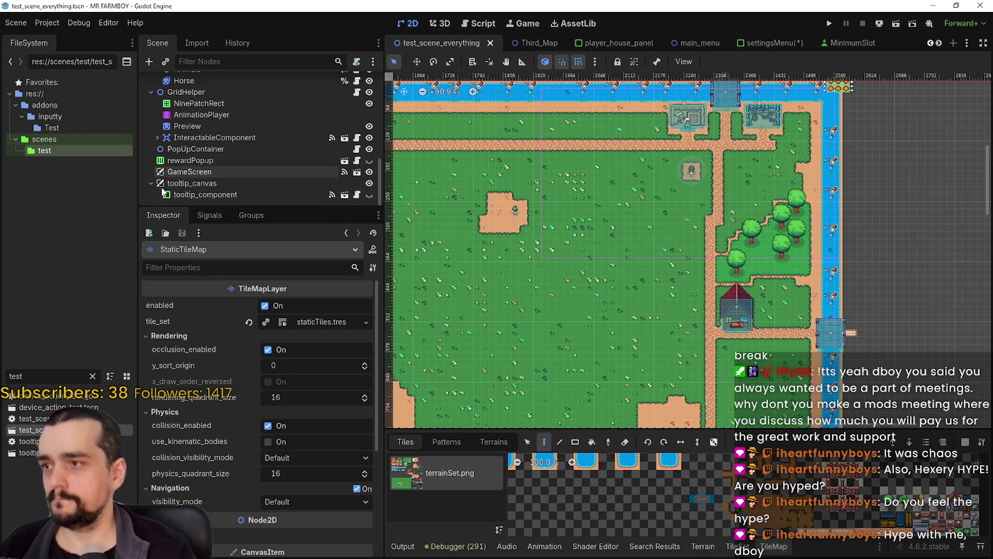
left_click(206, 173)
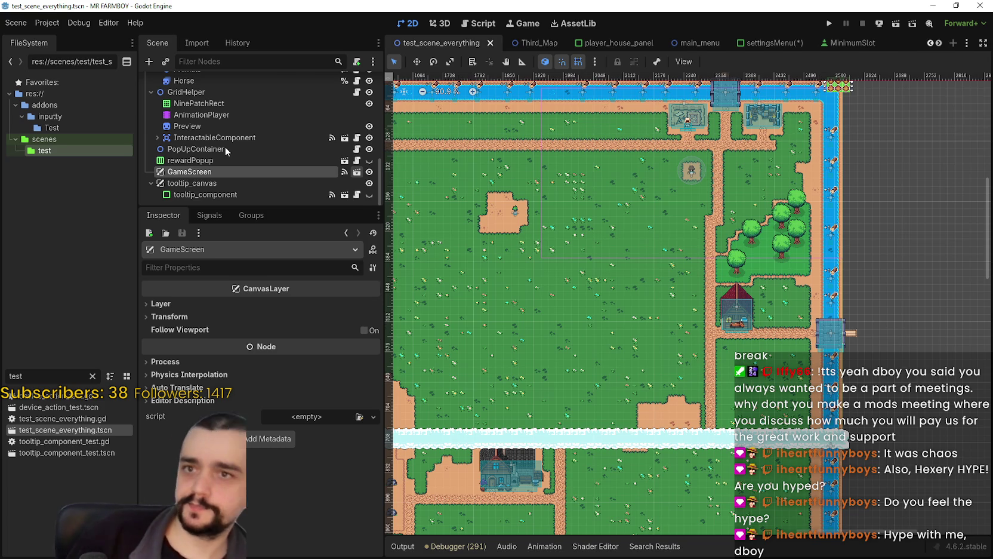
- In game_screen, set the SavingLabel text to tr_menu_saving and save the scene
key("ctrl+shift+Tab")
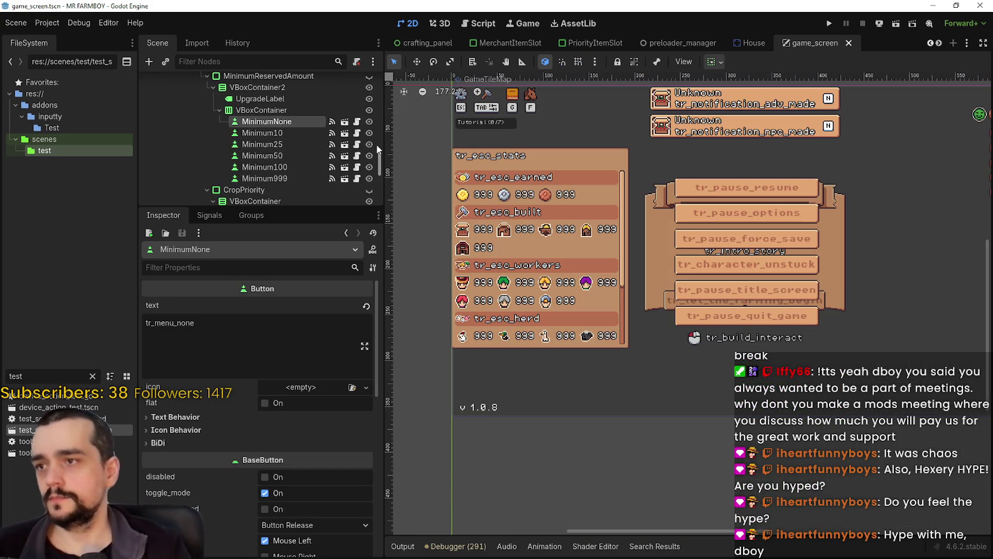
left_click_drag(376, 157, 369, 196)
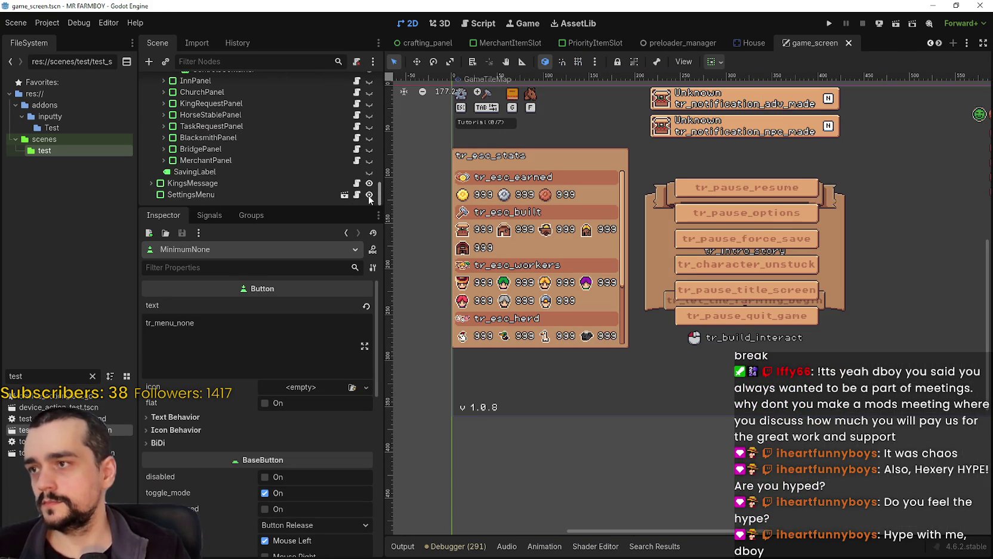
left_click(173, 173)
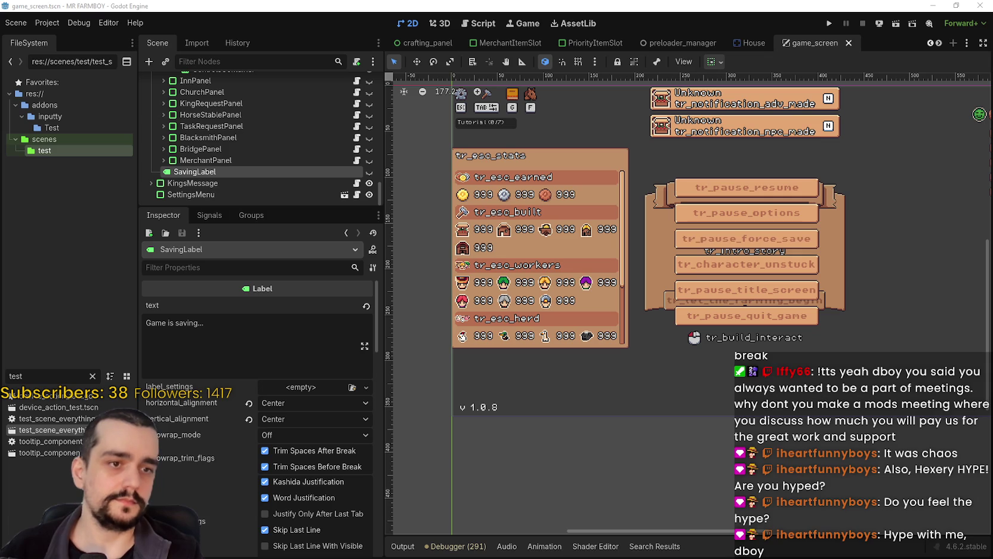
key("ctrl+a")
type("tr_menu_saving")
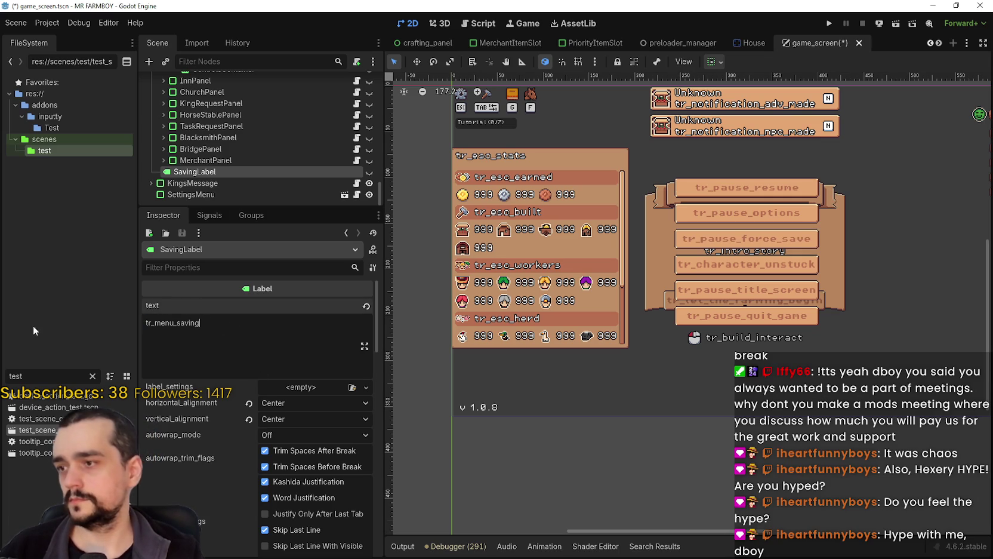
key("ctrl+s")
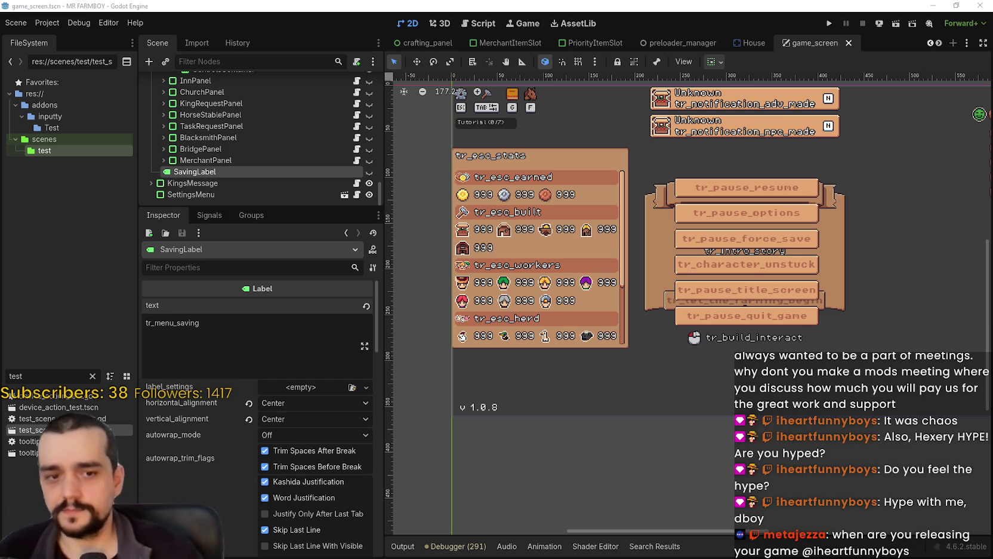
- Scroll through the game_screen scene and save it again
scroll(744, 313, "down", 2)
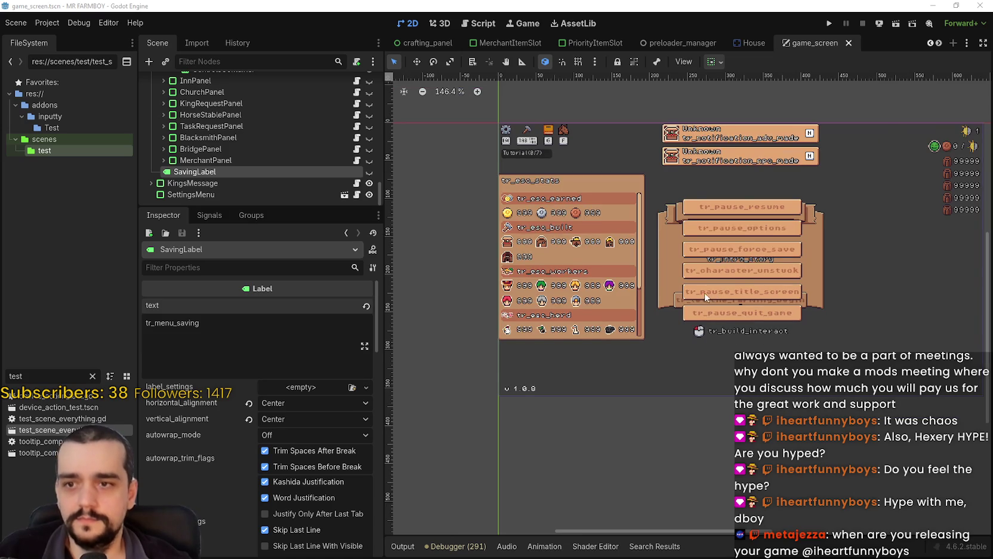
scroll(719, 338, "up", 2)
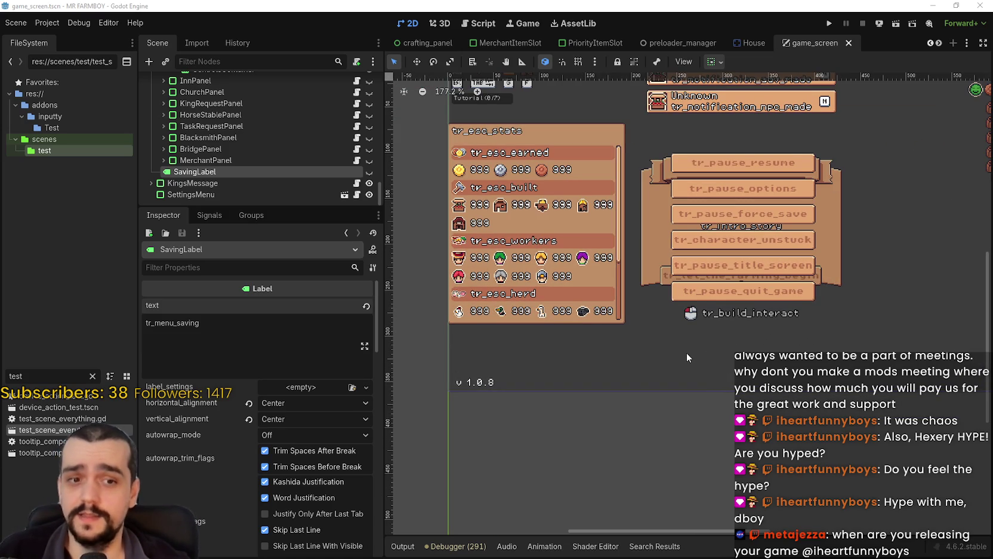
scroll(687, 349, "down", 2)
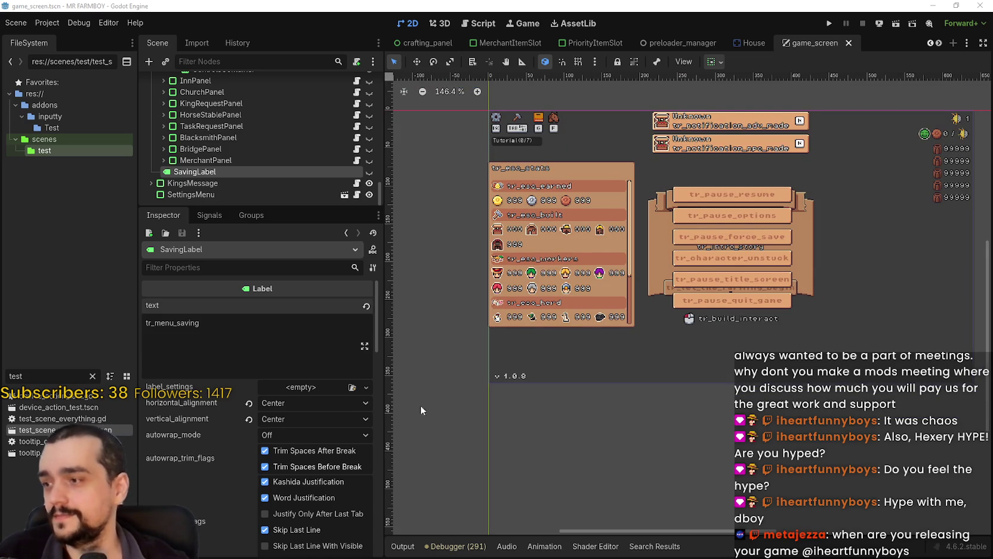
scroll(692, 320, "up", 2)
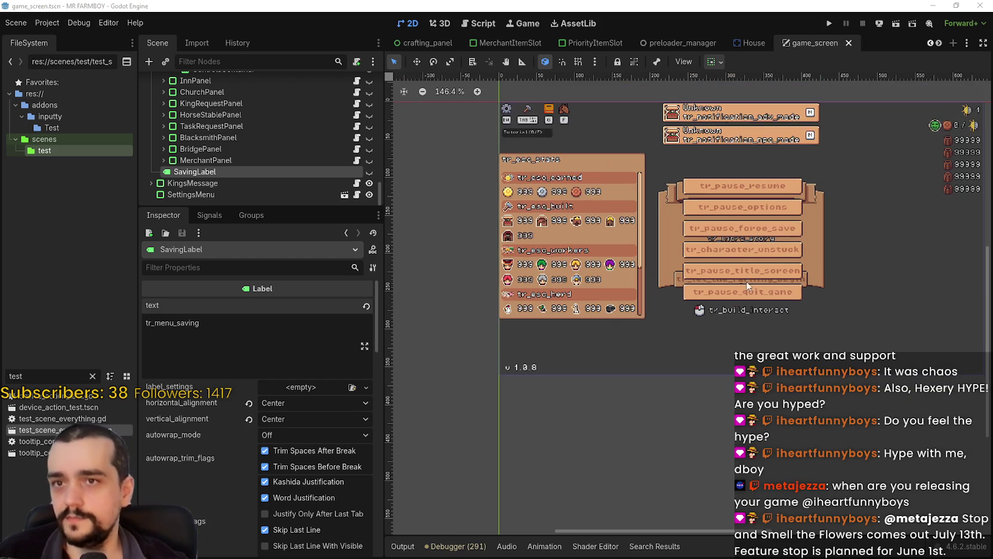
scroll(702, 318, "down", 1)
scroll(701, 311, "up", 2)
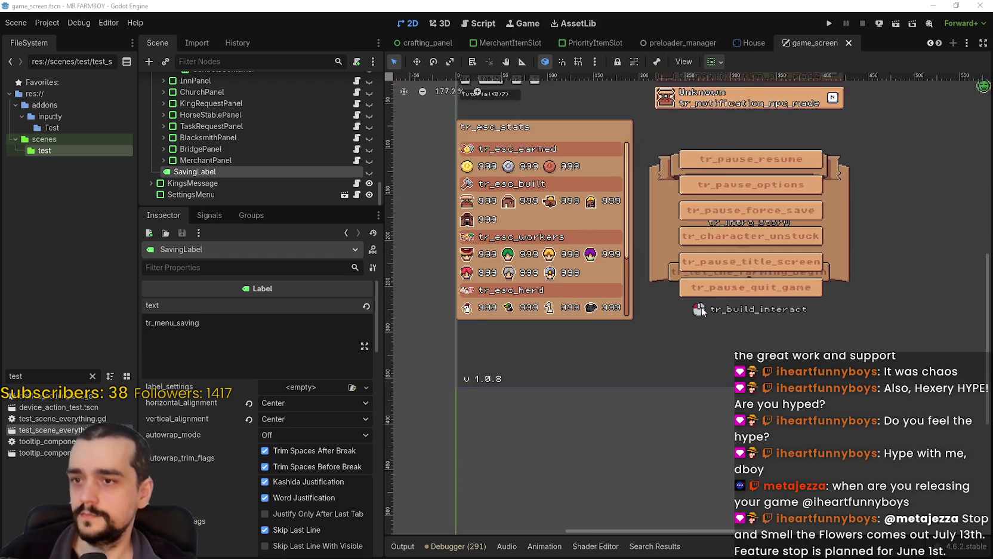
key("ctrl+s")
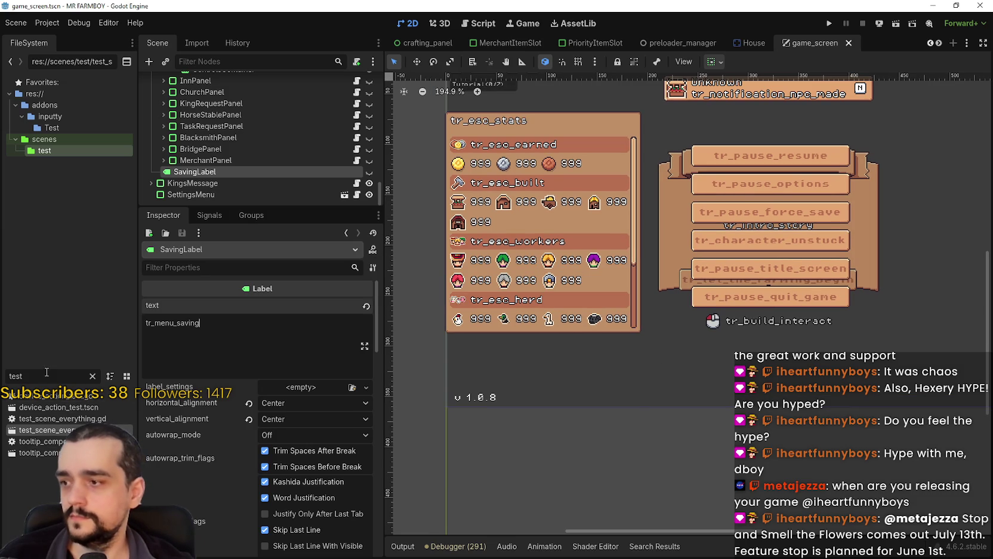
- Find the endless game screen's SavingLabel, paste tr_menu_saving over 'Game is saving...', and save
type("game")
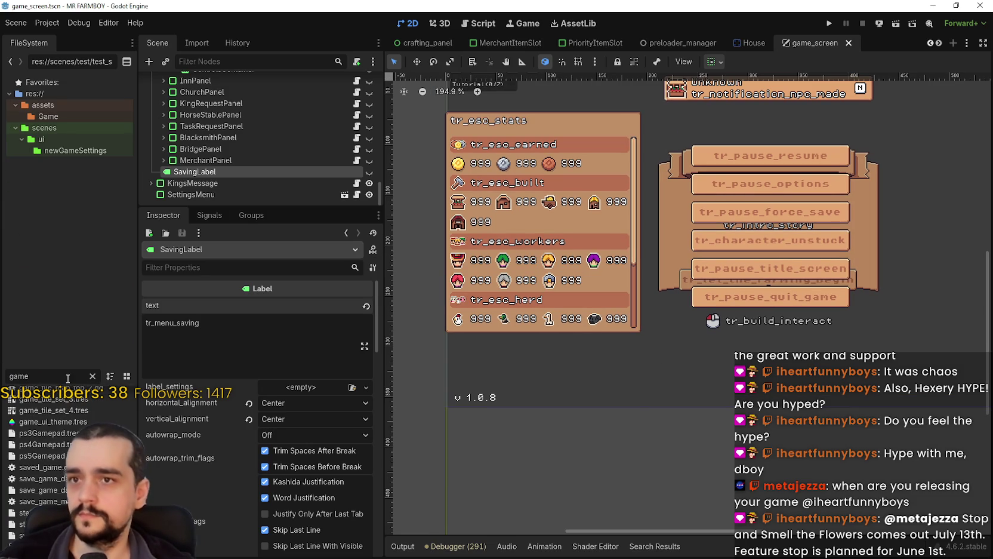
type("_s")
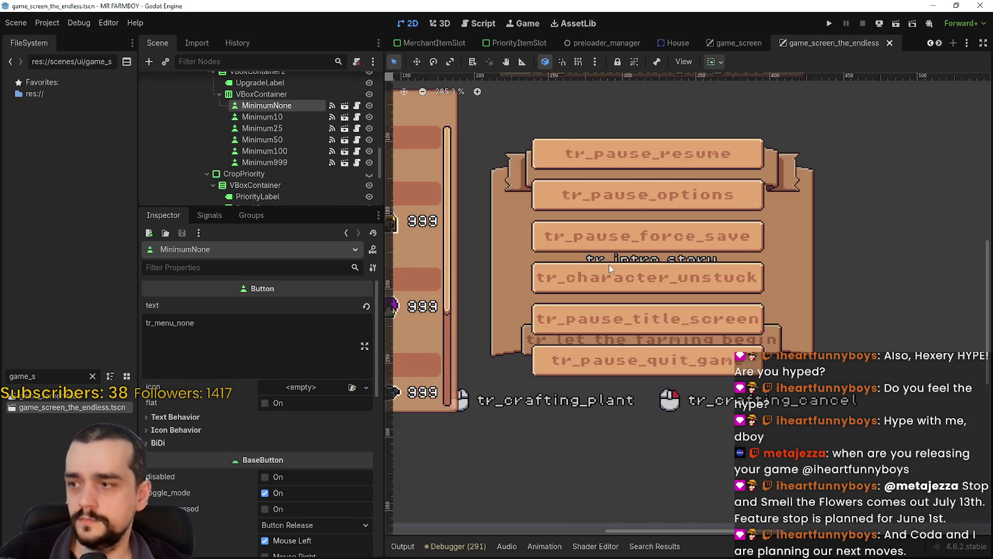
scroll(660, 306, "down", 5)
scroll(279, 165, "down", 2)
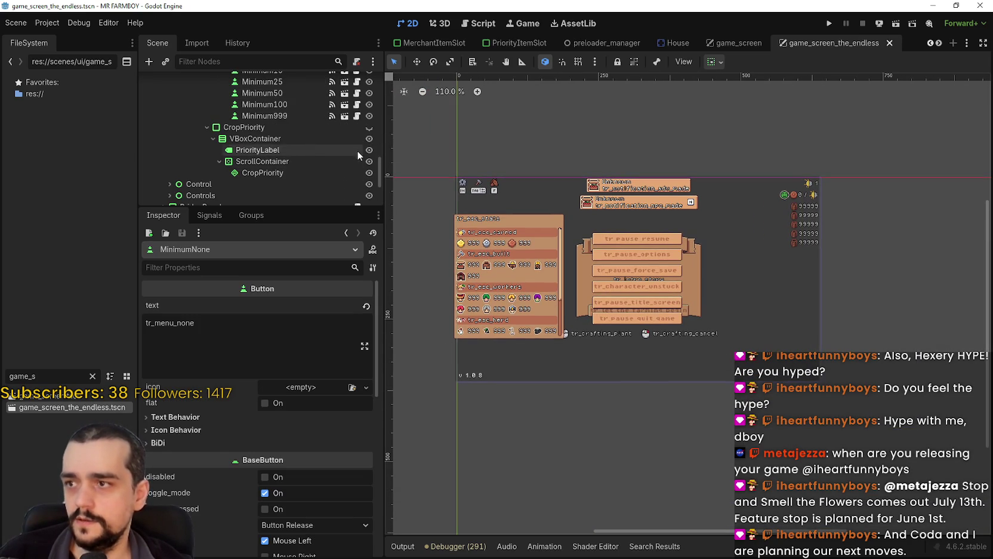
left_click_drag(378, 163, 377, 181)
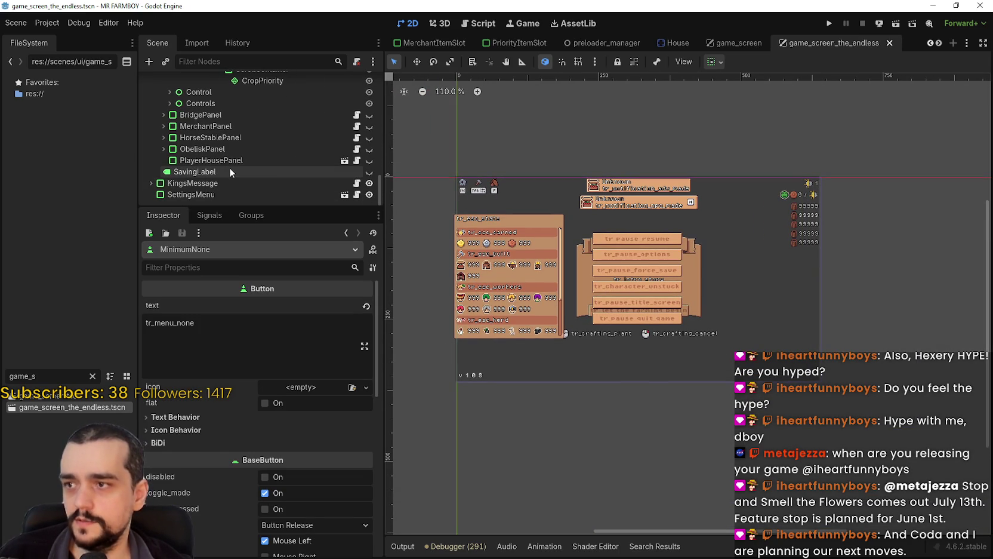
left_click(230, 170)
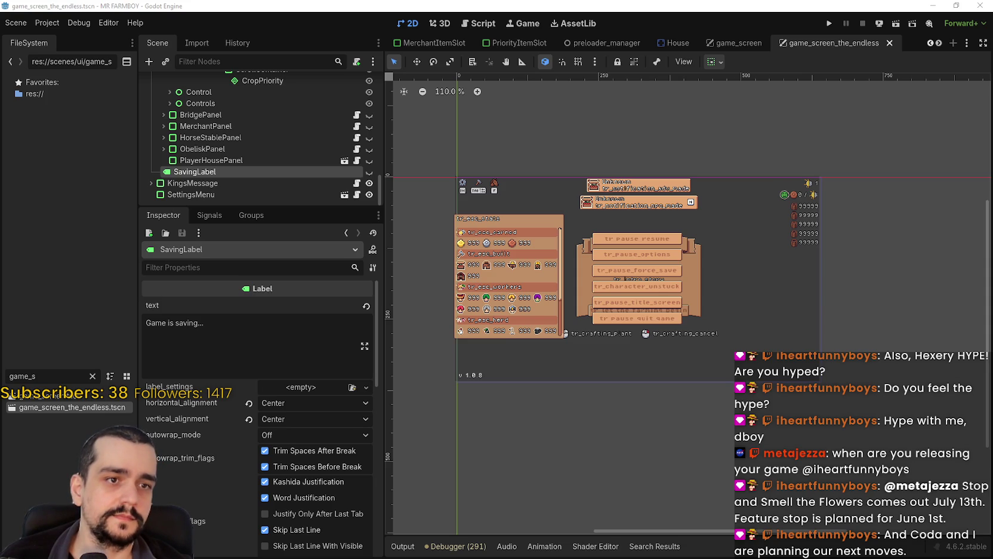
left_click(173, 322)
key("ctrl+a")
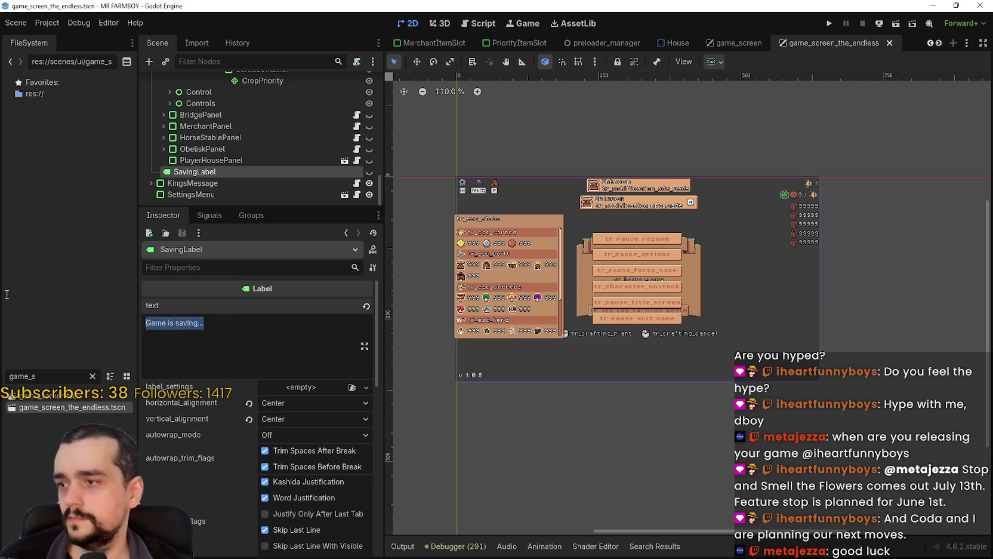
type("tr_menu_saving")
key("ctrl+s")
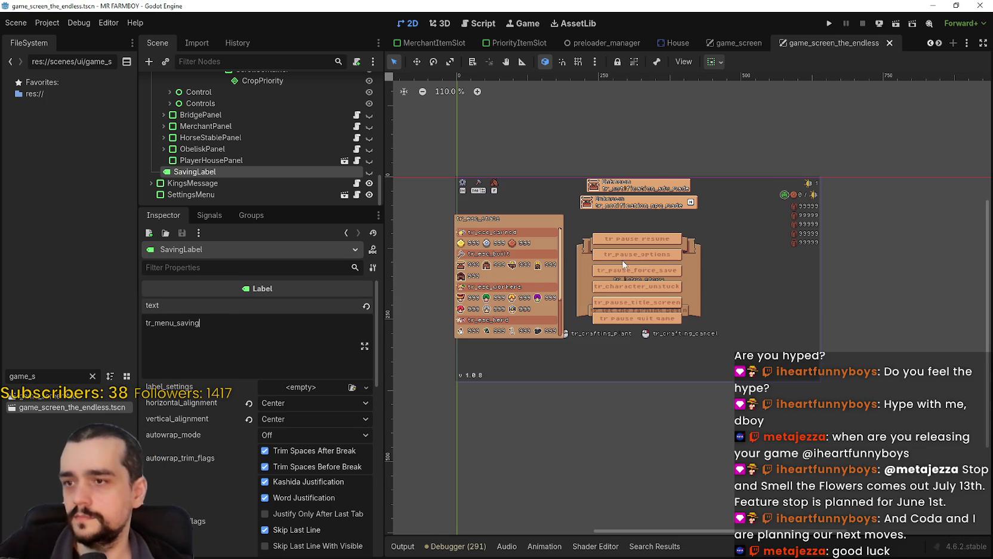
- Scroll back up and save the game screen scene once more
scroll(593, 256, "up", 2)
scroll(592, 256, "up", 1)
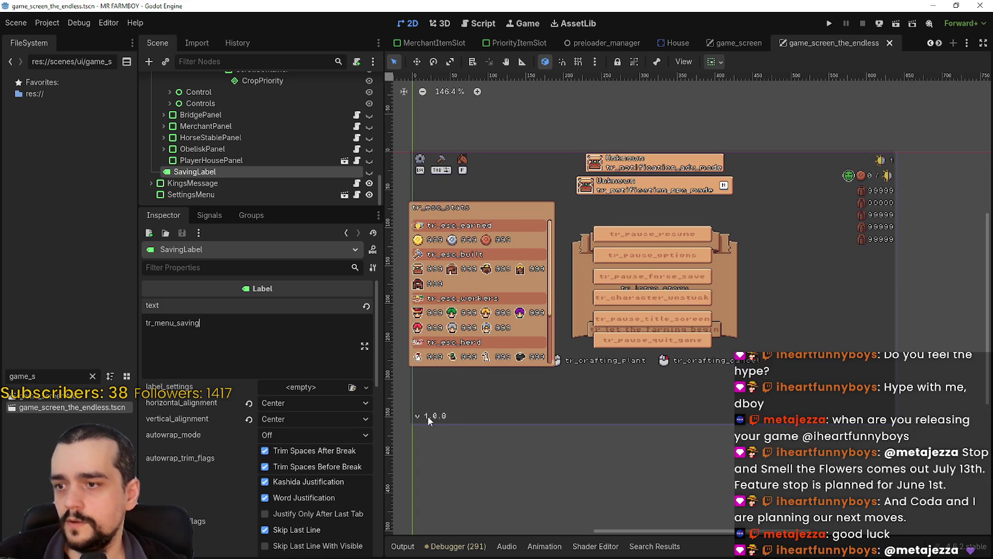
scroll(438, 417, "up", 1)
key("ctrl+s")
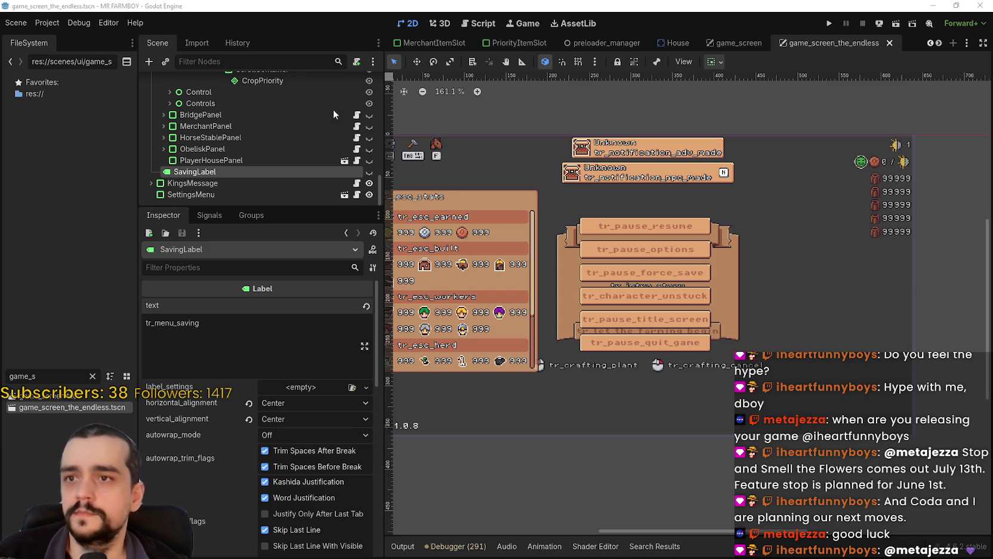
- Scroll through the open scene tabs until settingsMenu is in view
left_click(938, 45)
left_click(939, 45)
left_click(939, 45)
left_click(938, 45)
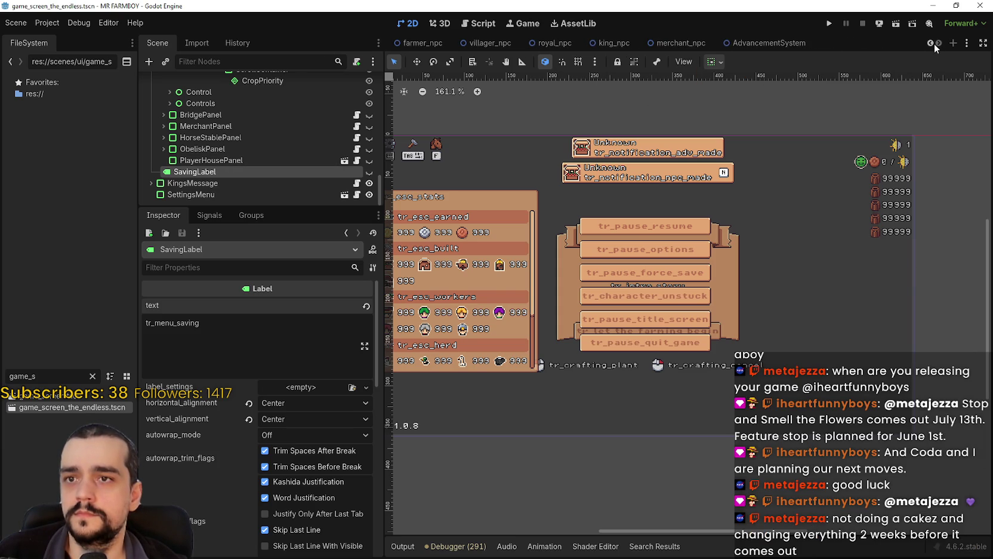
left_click(934, 44)
left_click(934, 44)
left_click(934, 44)
left_click(934, 43)
left_click(934, 43)
left_click(934, 44)
left_click(934, 43)
left_click(934, 43)
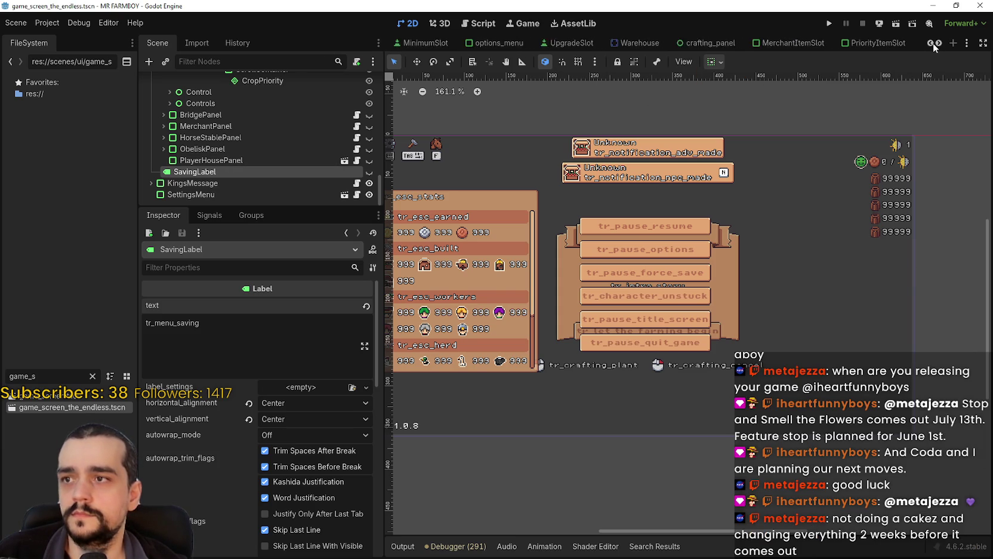
left_click(933, 44)
left_click(933, 43)
left_click(933, 44)
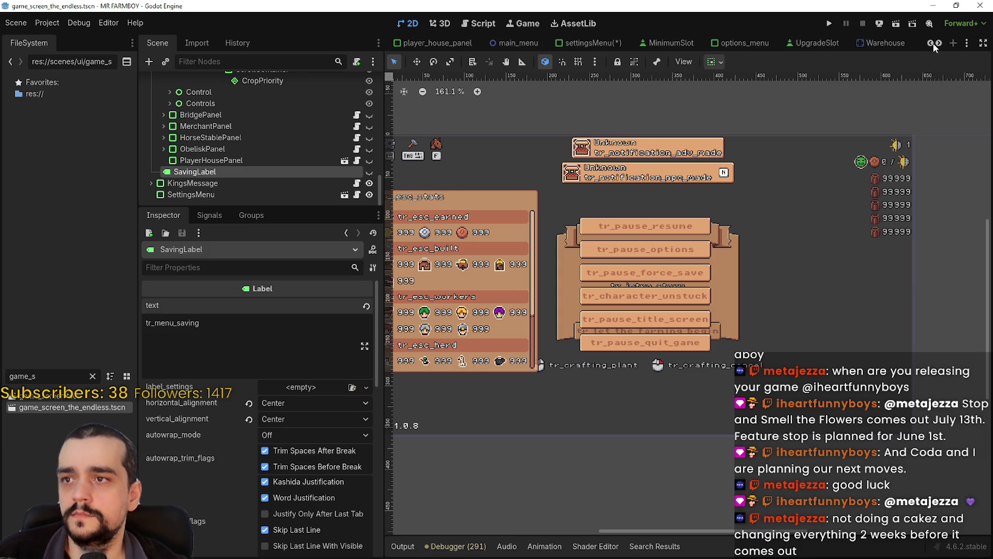
- Save the settingsMenu scene and open options_menu from its SettingsMenu node
left_click(584, 43)
scroll(589, 268, "down", 1)
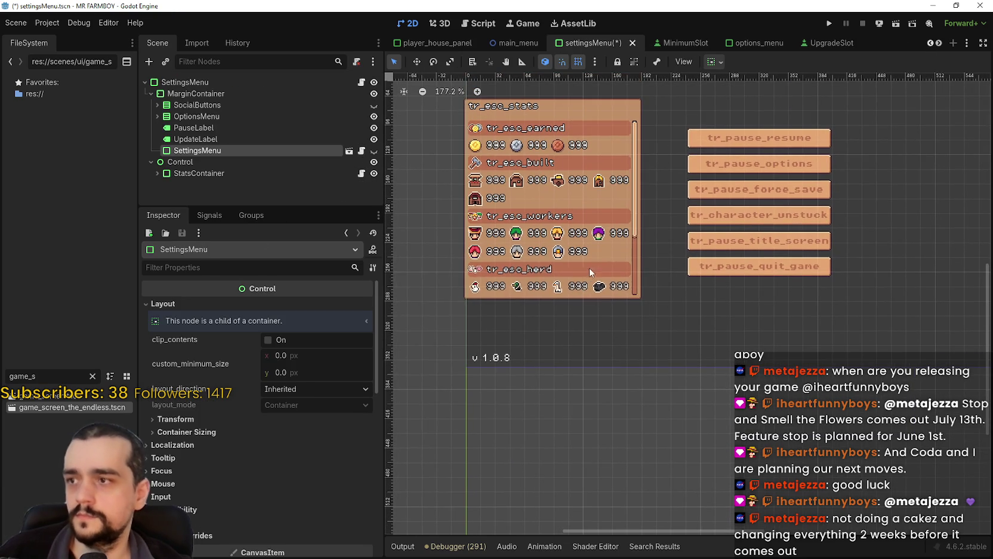
key("ctrl+s")
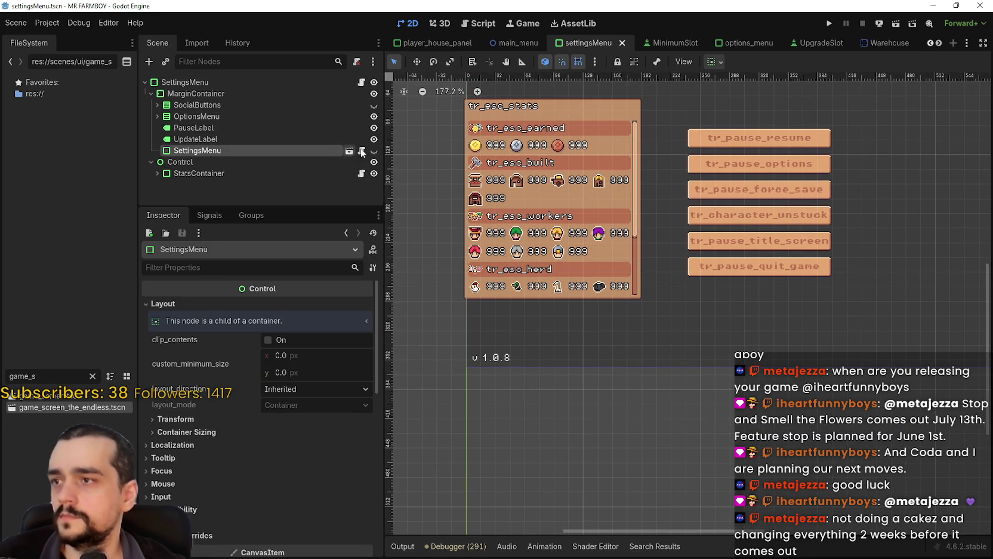
left_click(362, 151)
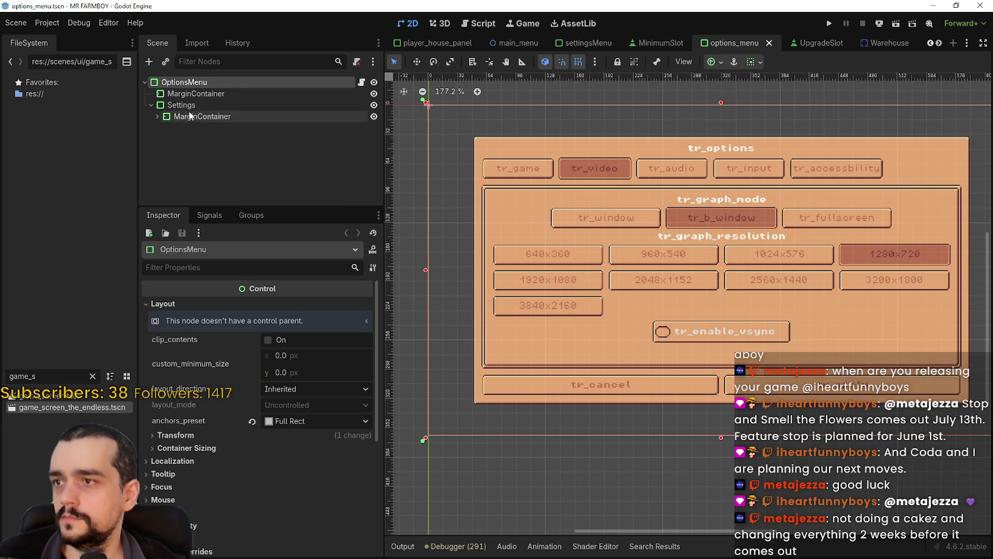
- Check the Video, Audio, Input, Gamepad and Accessibility button texts, then make the Game panel visible
left_click(157, 116)
scroll(195, 169, "down", 2)
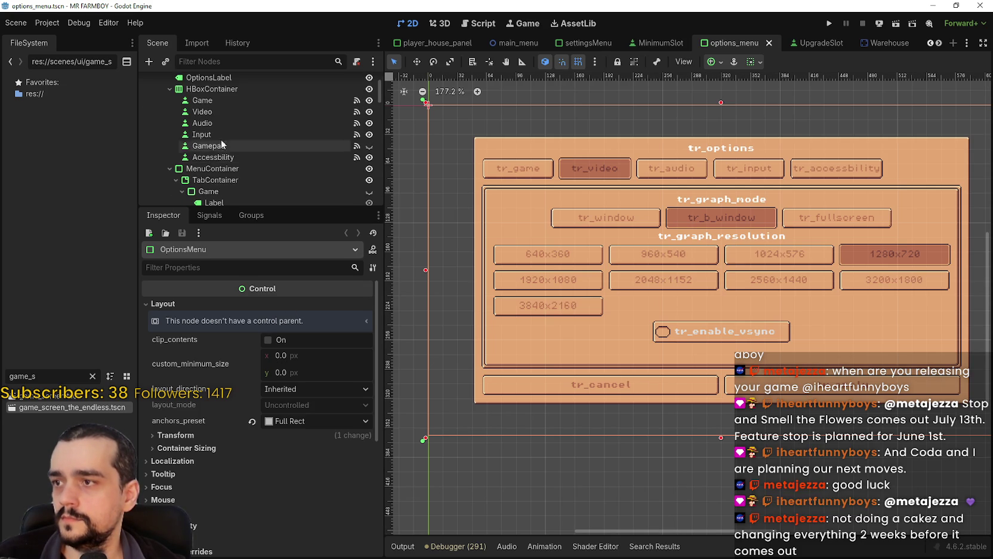
left_click(216, 110)
left_click(217, 122)
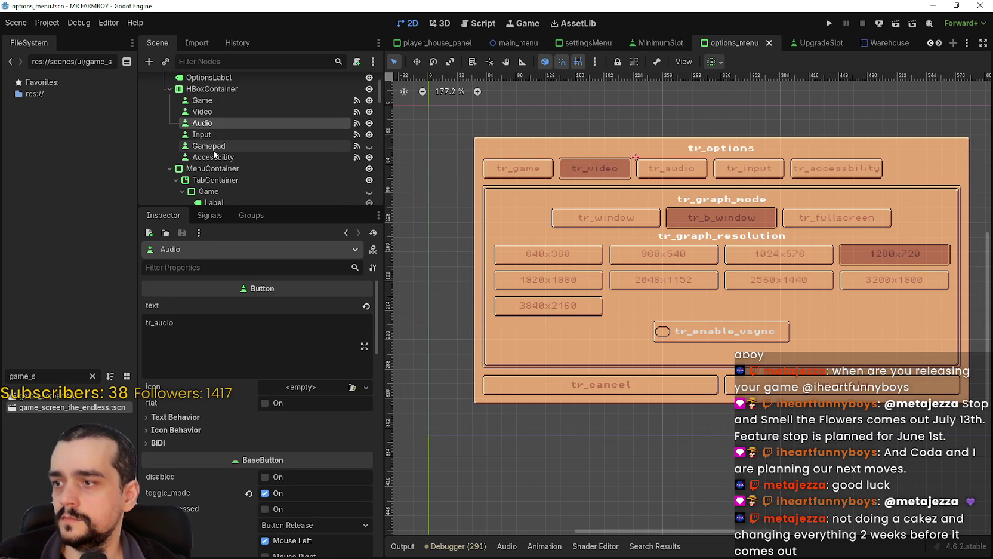
left_click(206, 135)
left_click(212, 146)
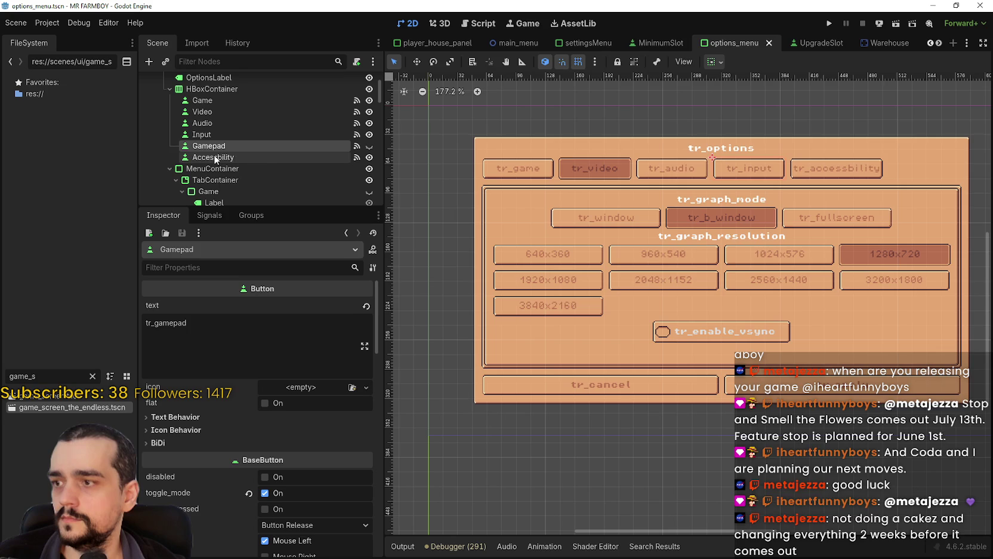
left_click(214, 157)
scroll(268, 178, "down", 3)
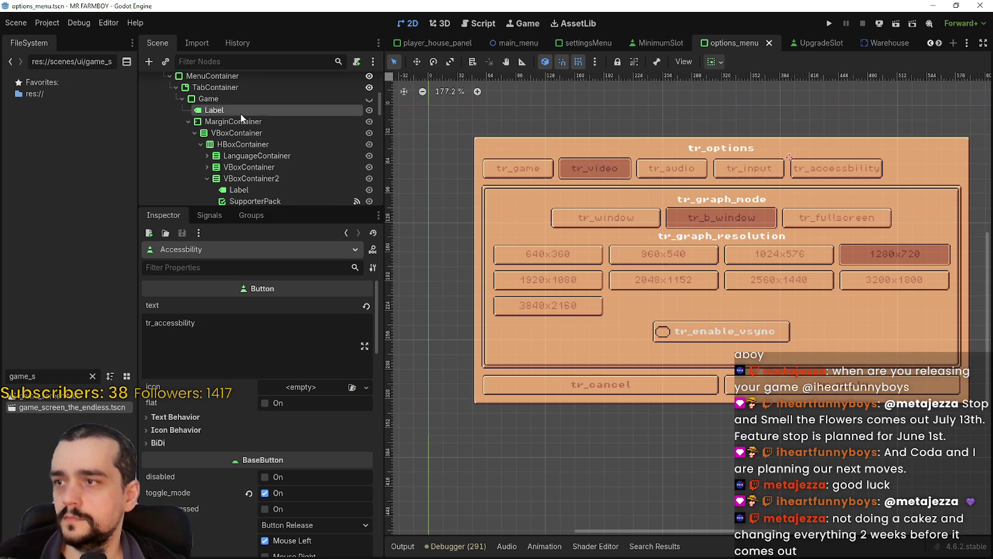
left_click(241, 112)
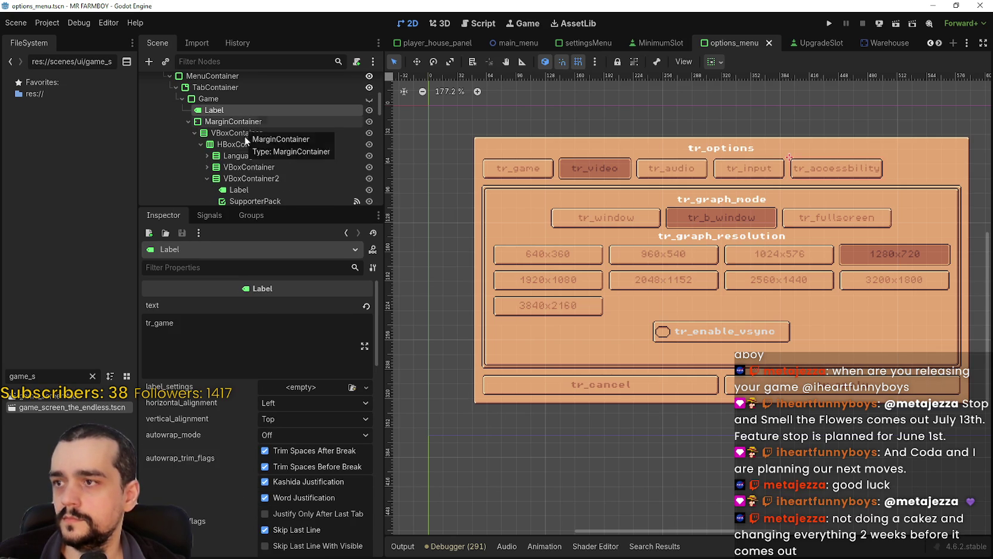
left_click(369, 100)
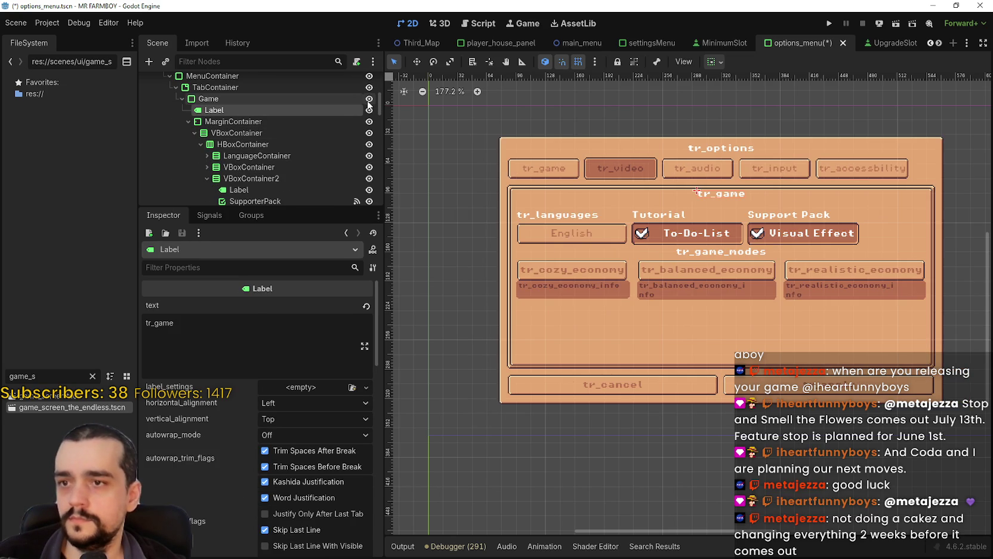
- Replace the Support Pack heading label text with tr_supporter_pack and save options_menu
scroll(291, 150, "down", 3)
left_click(286, 154)
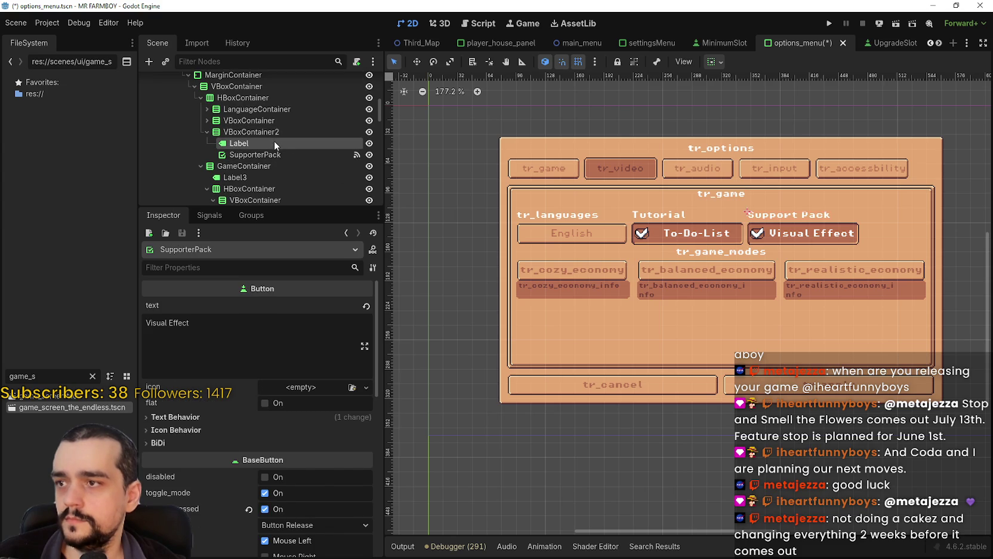
left_click(274, 143)
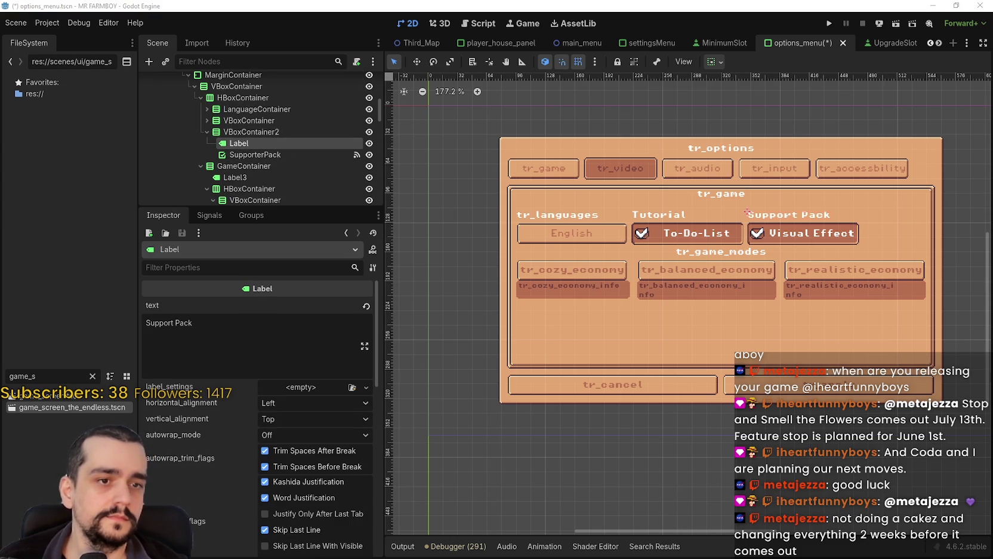
left_click(191, 350)
key("ctrl+a")
type("tr_supporter_pack")
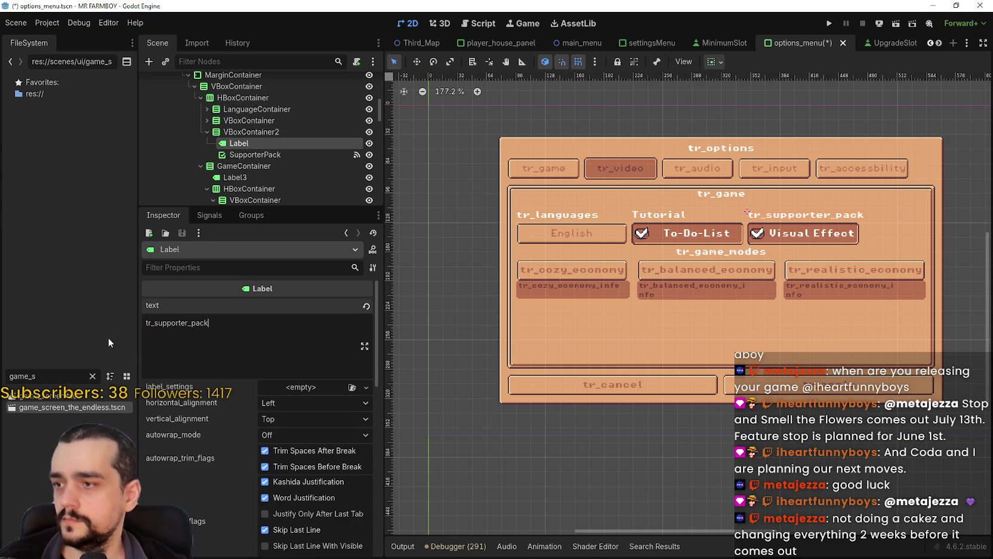
key("ctrl+s")
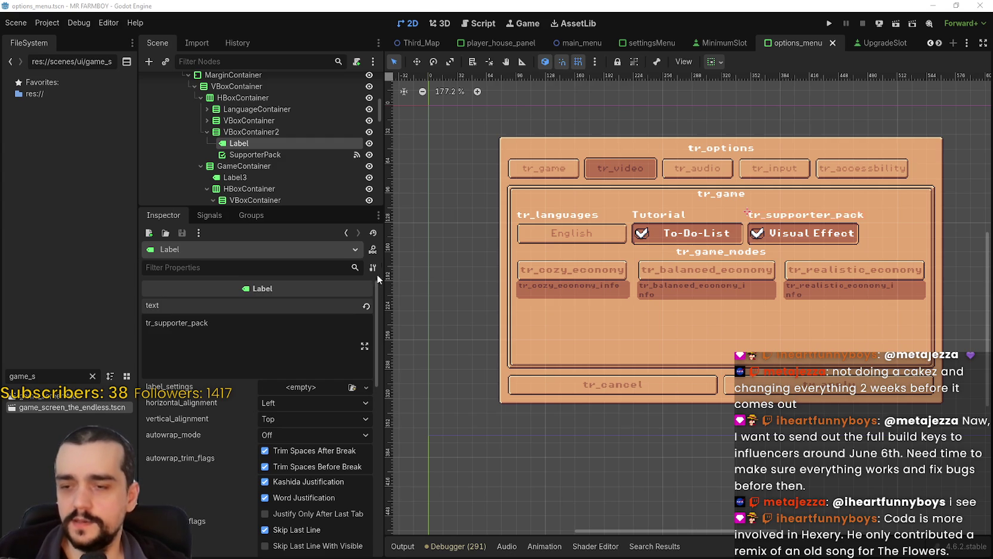
left_click(263, 316)
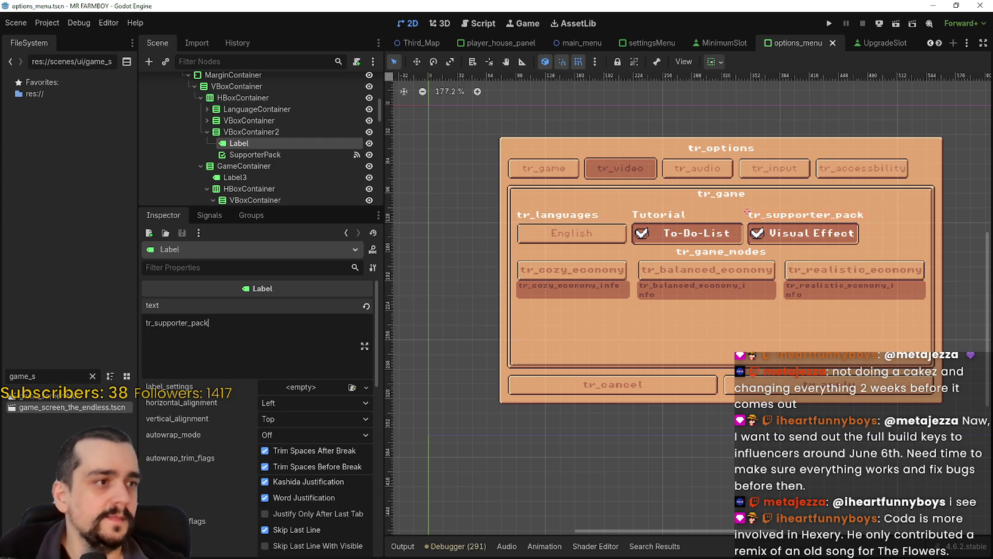
key("alt+Tab")
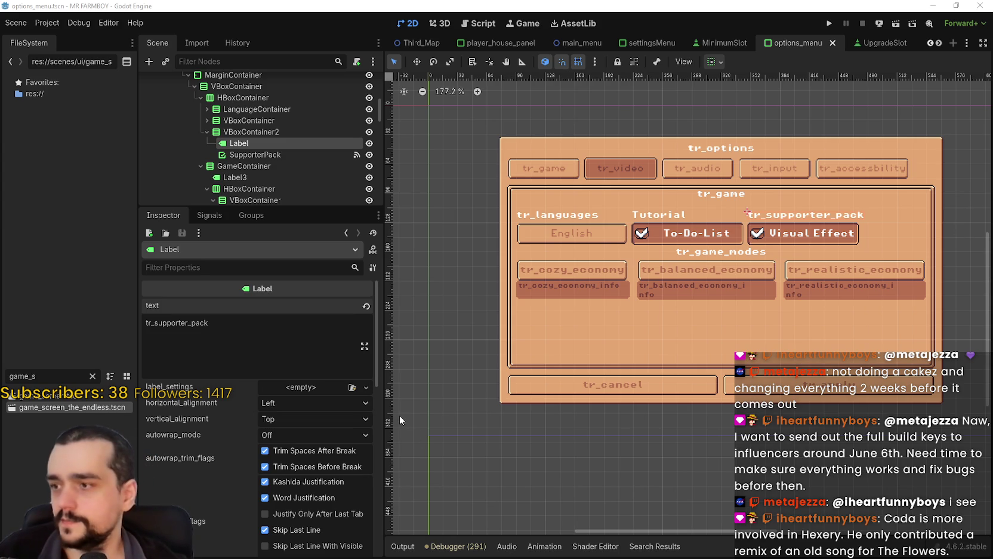
scroll(778, 257, "up", 1)
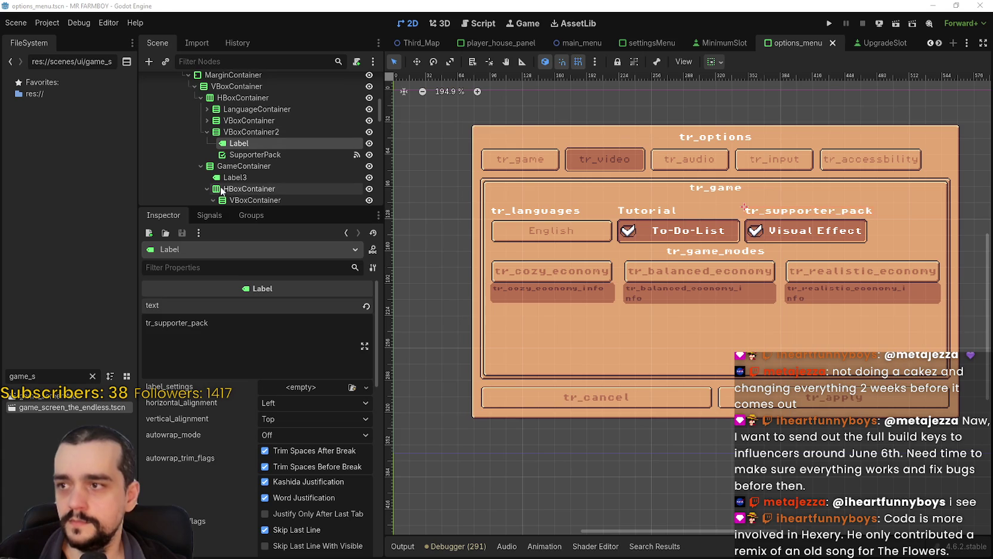
- Set the Tutorial heading label text to tr_menu_tutorial and save
scroll(244, 165, "down", 2)
left_click(246, 148)
scroll(277, 174, "up", 3)
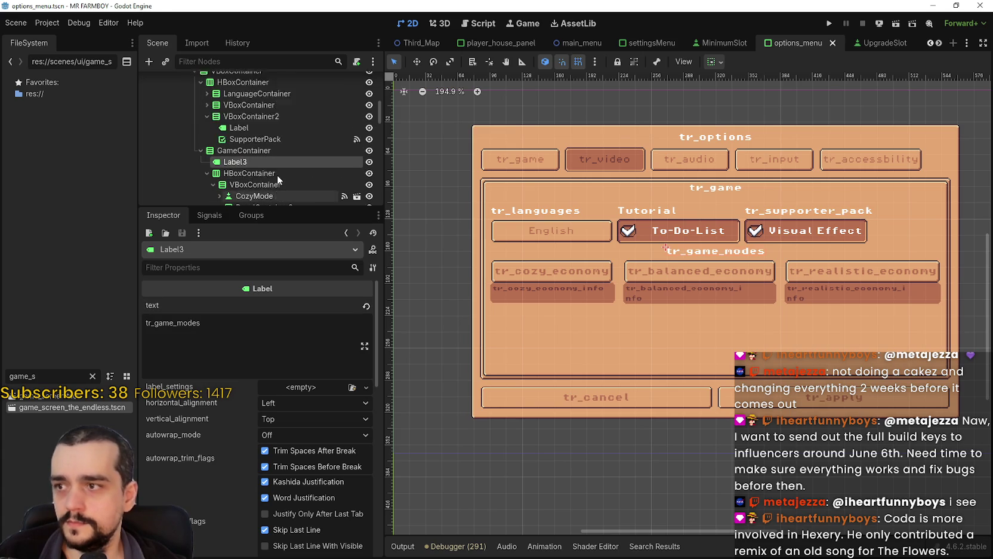
left_click(207, 136)
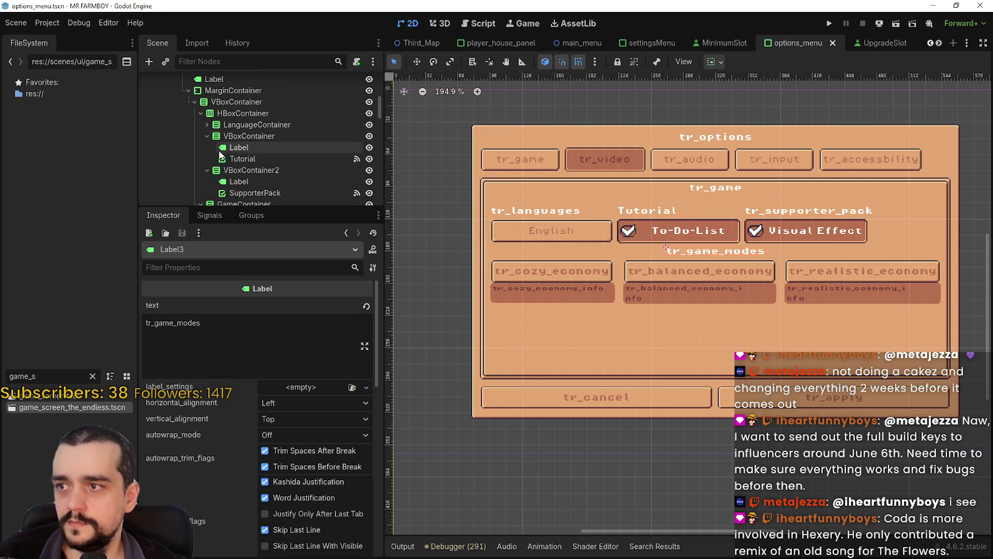
left_click(232, 149)
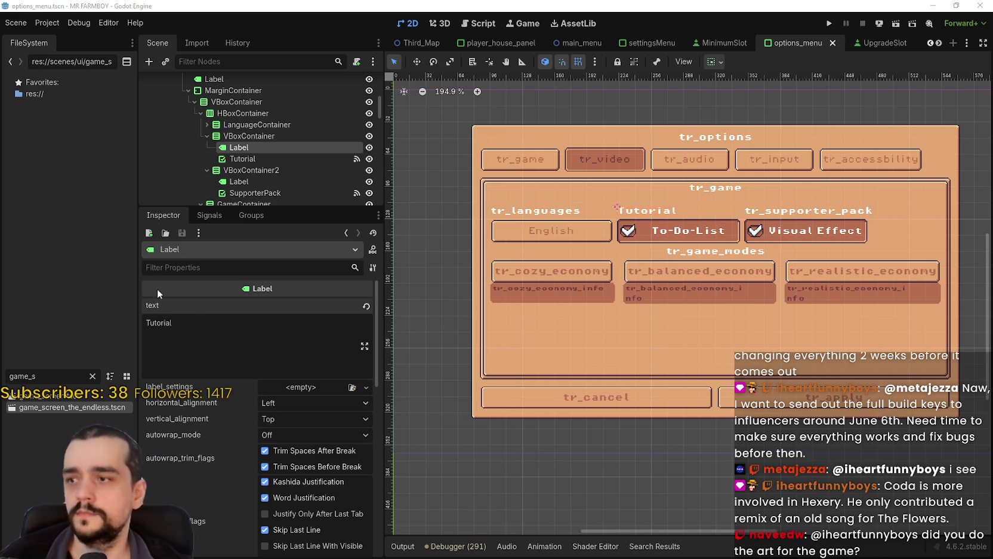
double_click(160, 322)
type("tr_menu_tutorial")
key("ctrl+s")
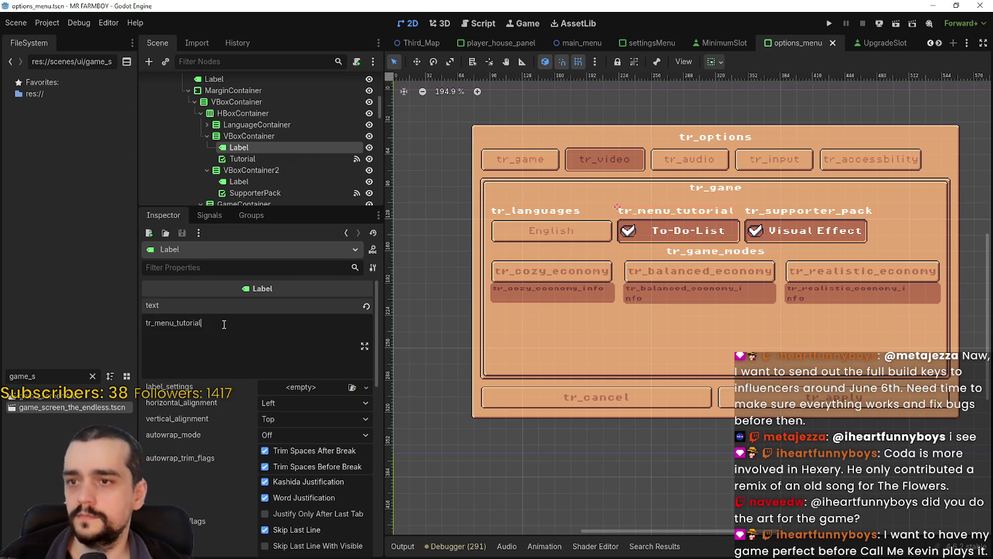
- Set the To-Do-List toggle button text to tr_to_do_list and save
left_click(242, 159)
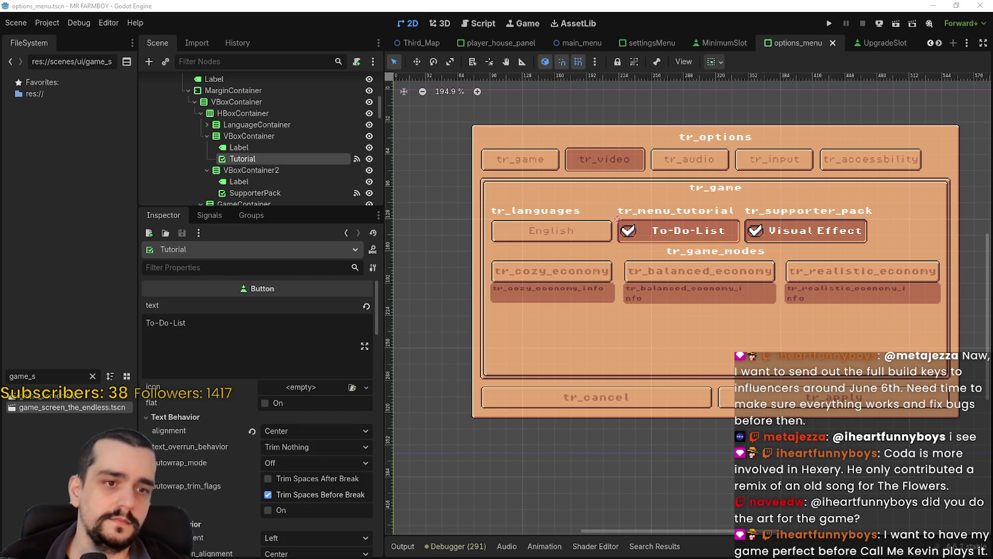
left_click(228, 355)
key("ctrl+a")
type("tr_to_do_list")
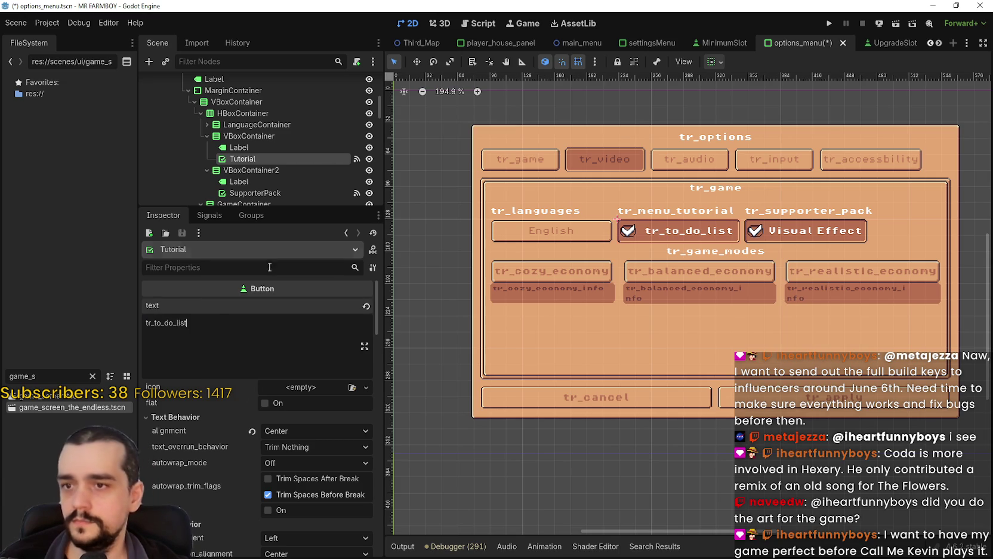
key("ctrl+s")
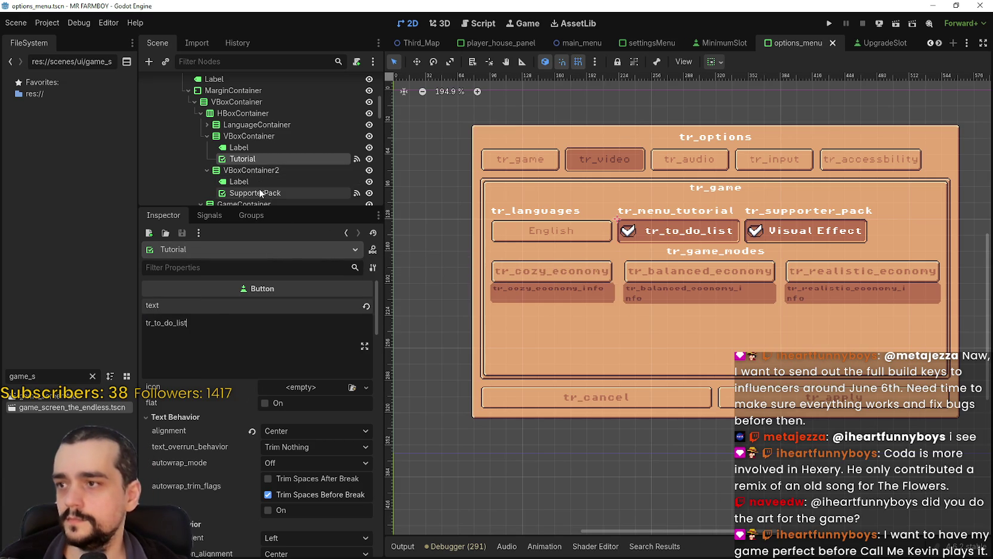
- Change the supporter pack checkbox's Visual Effect text to tr_visual_effect and save
scroll(261, 190, "down", 2)
left_click(253, 165)
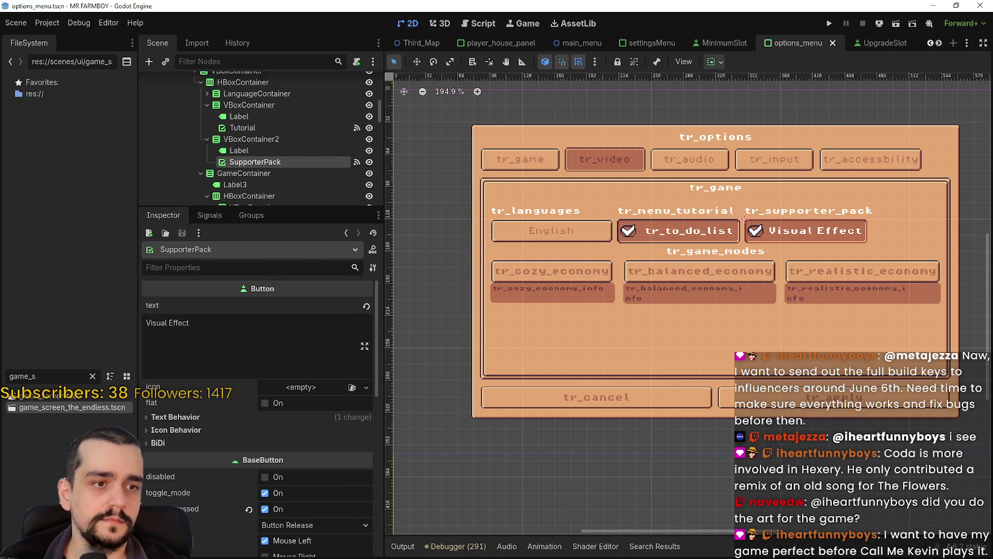
left_click(276, 329)
key("ctrl+a")
type("tr_visual_effect")
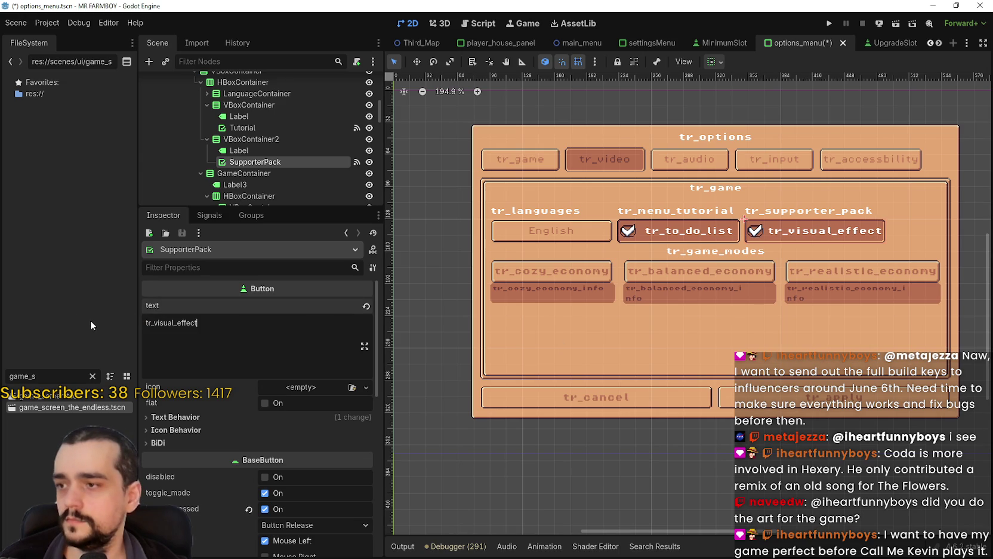
key("ctrl+s")
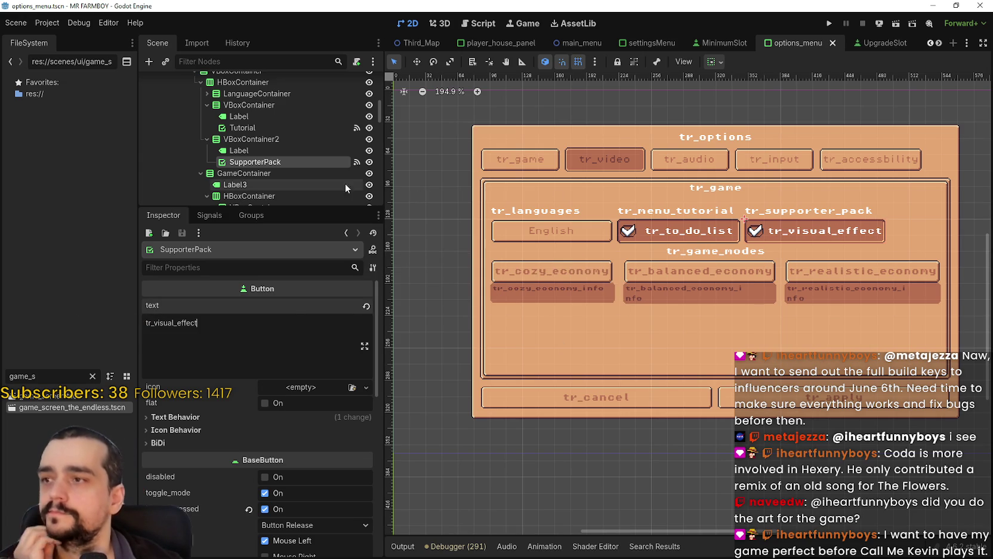
scroll(290, 159, "down", 2)
left_click(283, 151)
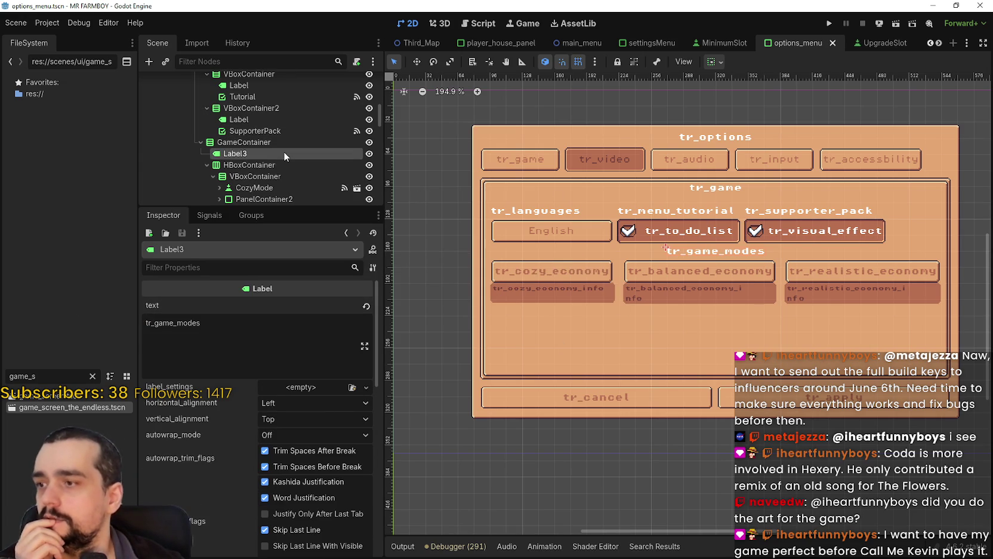
scroll(284, 154, "up", 6)
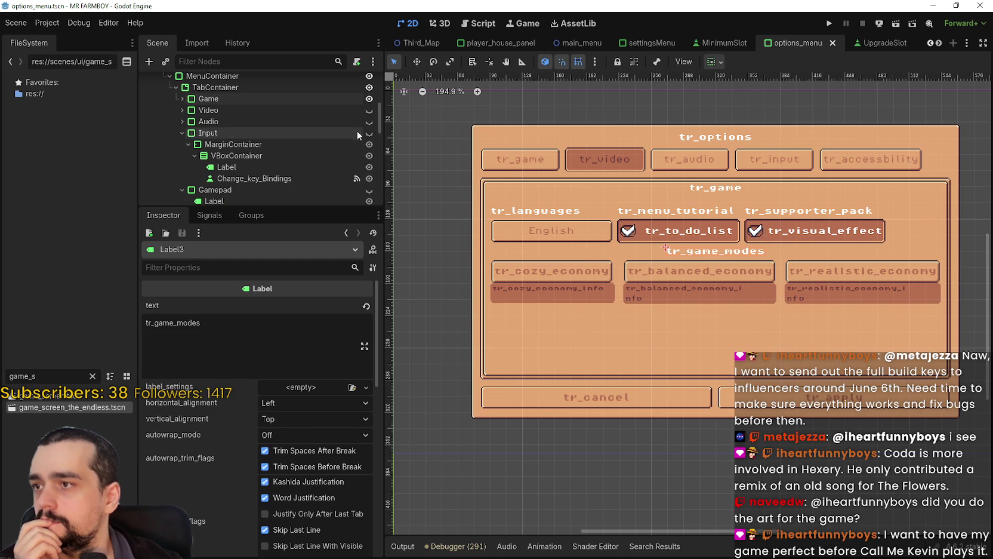
- Show the Video, Audio and Input panels, set the Key Bindings label to tr_menu_key_bindings, and save
left_click(369, 110)
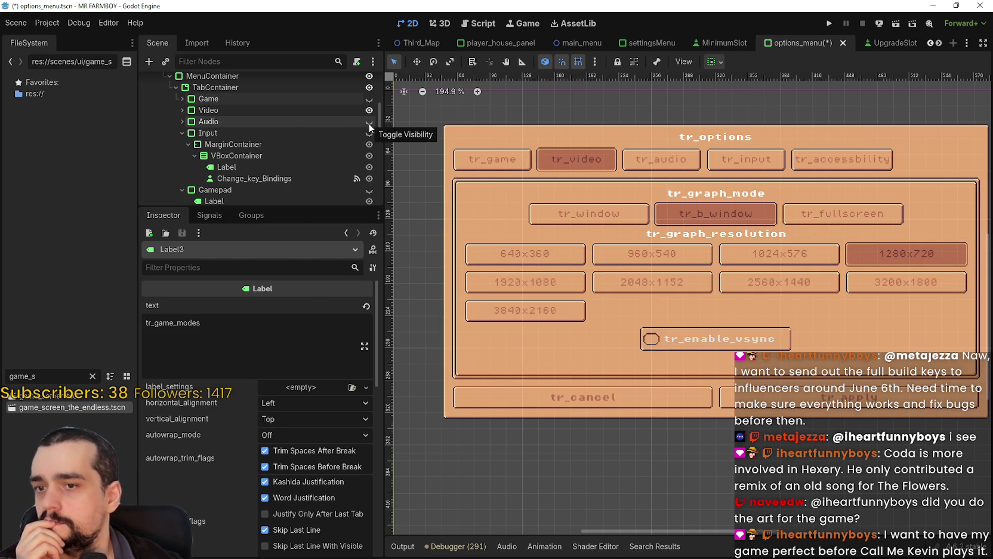
left_click(369, 122)
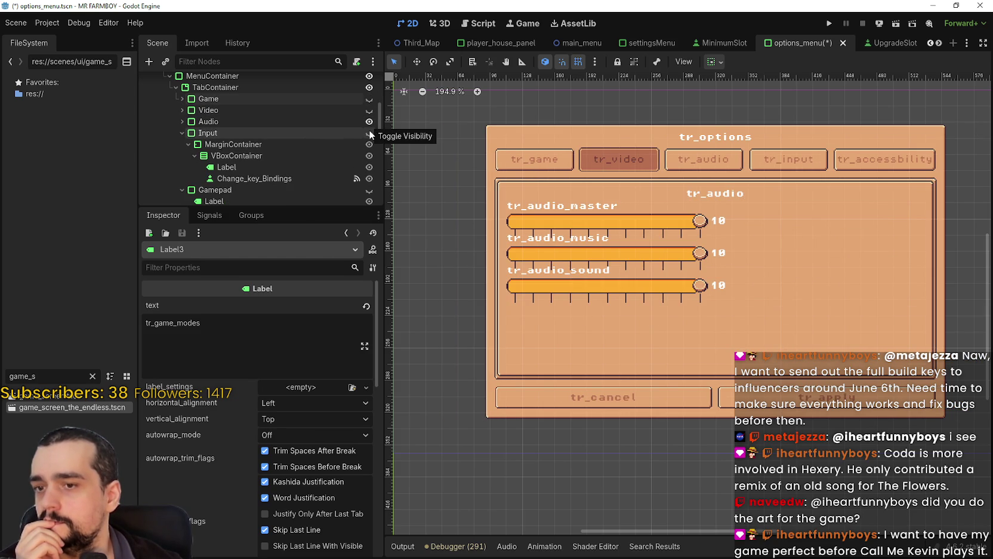
left_click(370, 133)
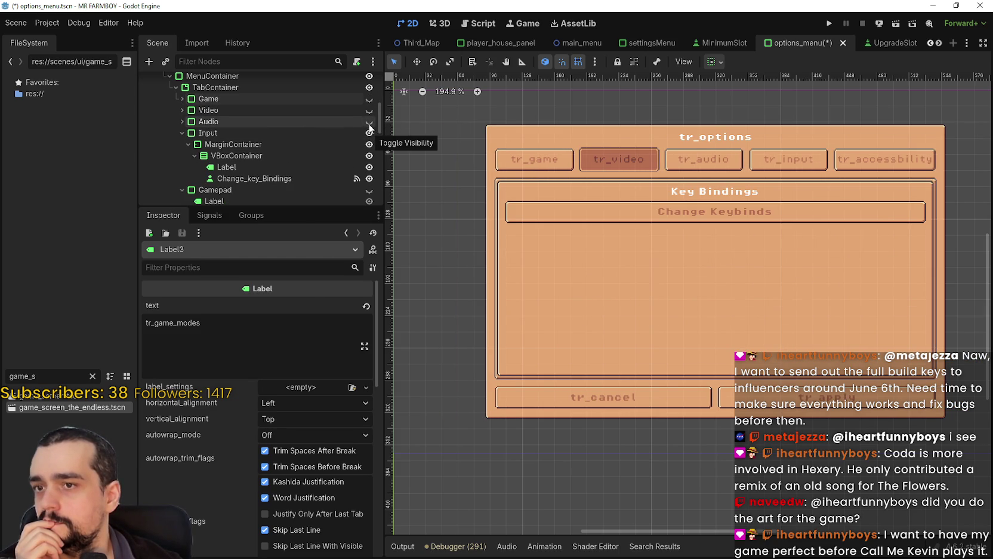
left_click(291, 156)
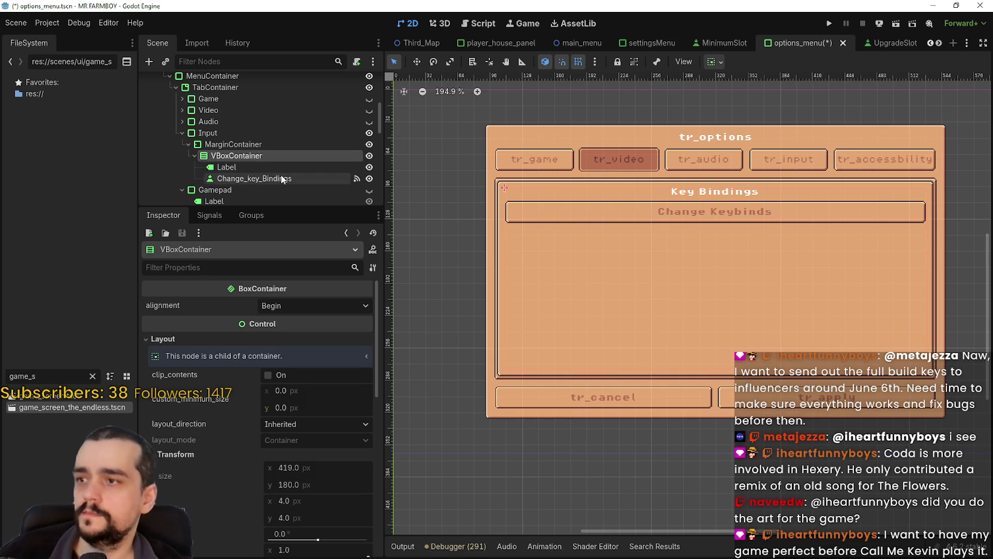
left_click(281, 167)
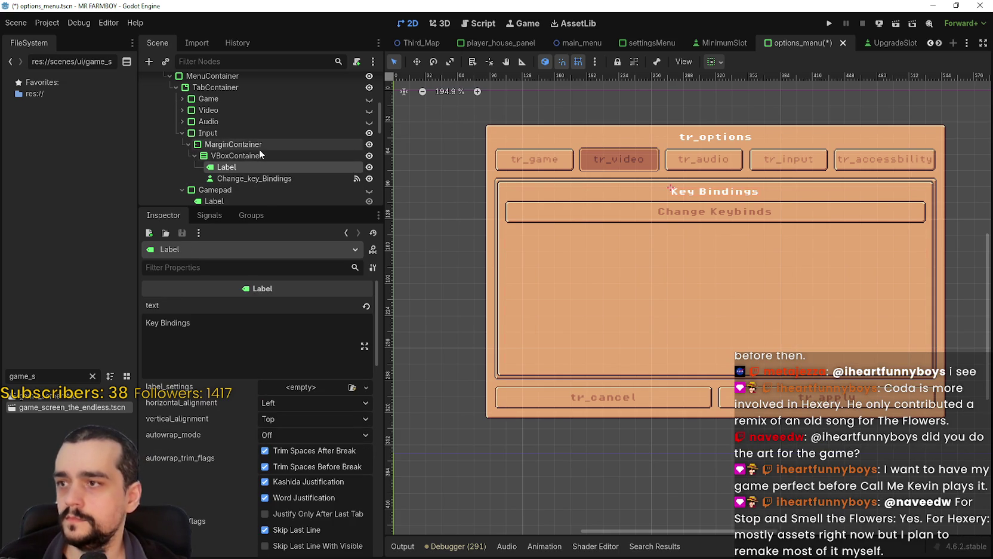
scroll(227, 183, "down", 1)
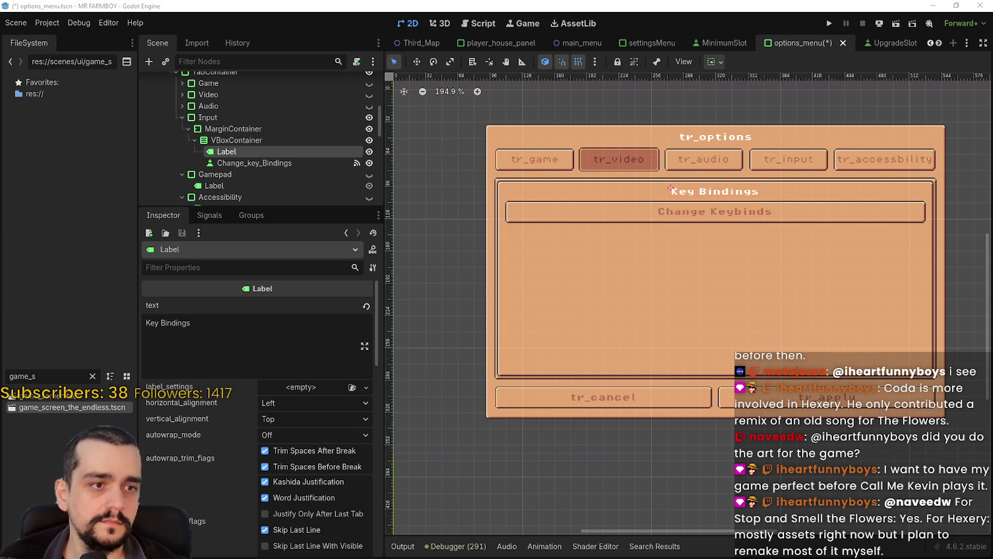
key("alt+Tab")
key("ctrl+a")
type("tr_menu_key_bindings")
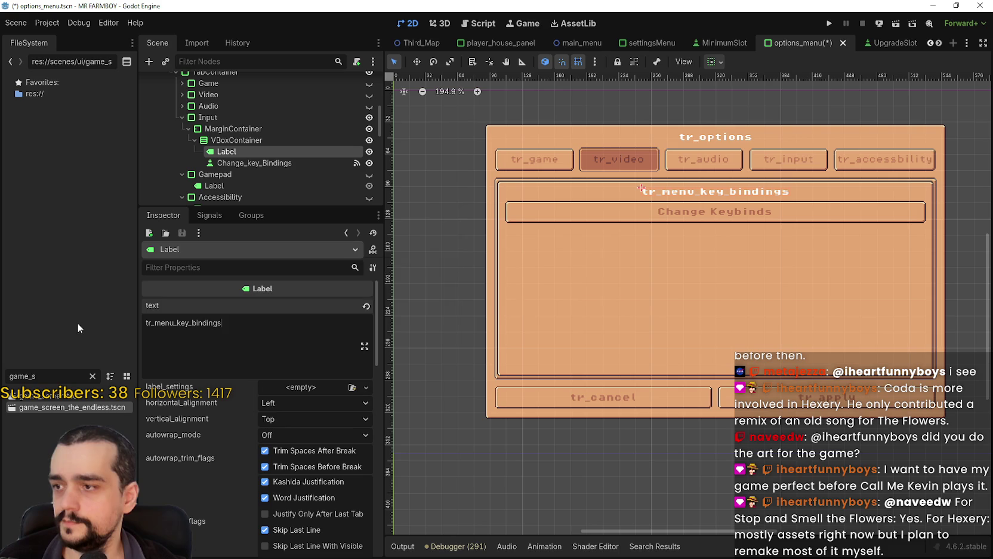
key("ctrl+s")
- Replace the Change_key_Bindings button text with tr_menu_change_keybinds and reveal the Gamepad panel
left_click(243, 164)
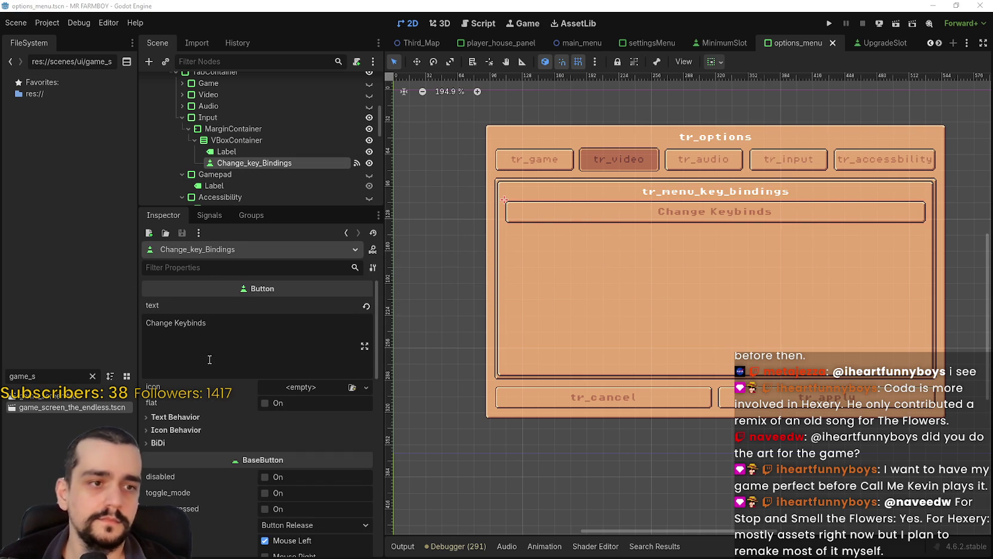
left_click(250, 326)
key("ctrl+a")
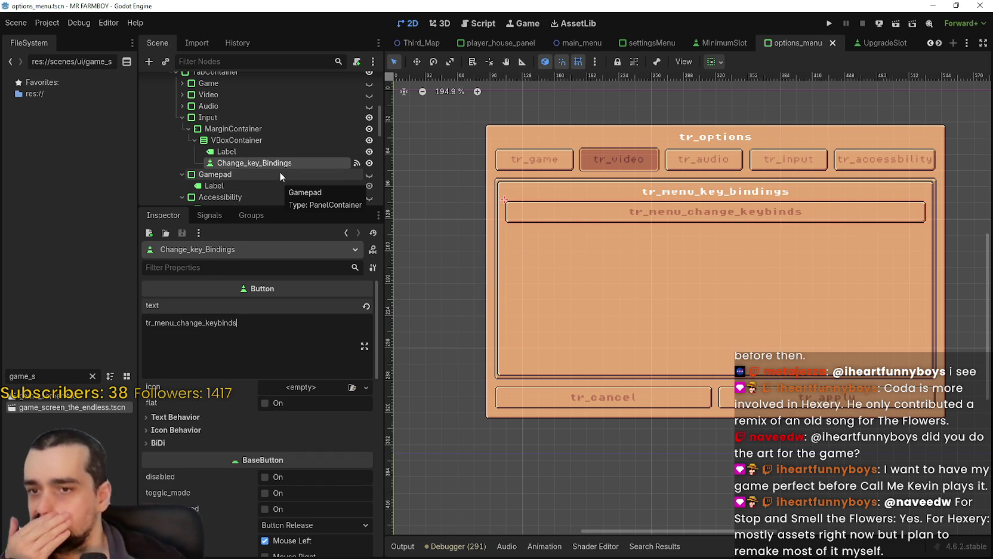
scroll(279, 172, "down", 2)
left_click(370, 143)
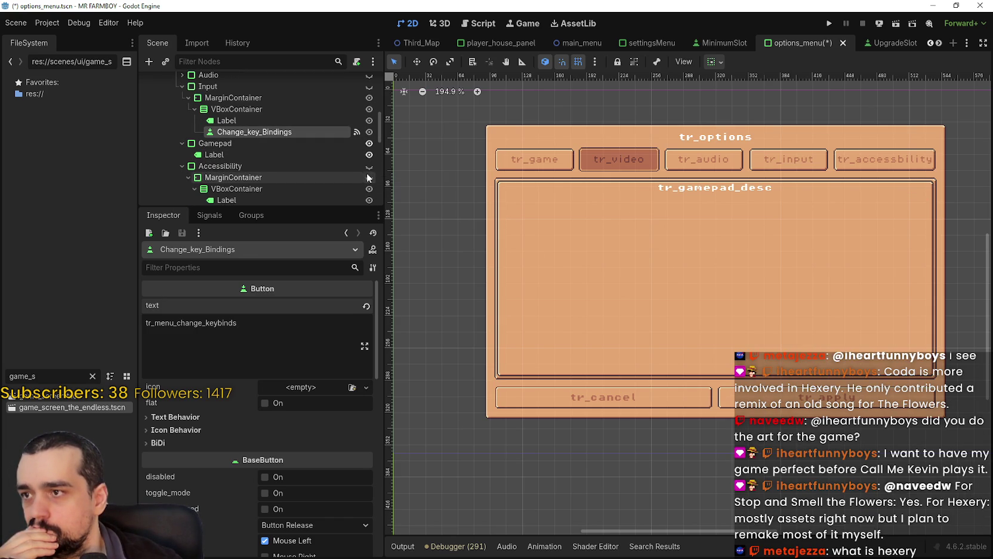
- Show the Accessibility panel, set the Camera Smoothing heading to tr_menu_camera_smooth, and save
left_click(368, 167)
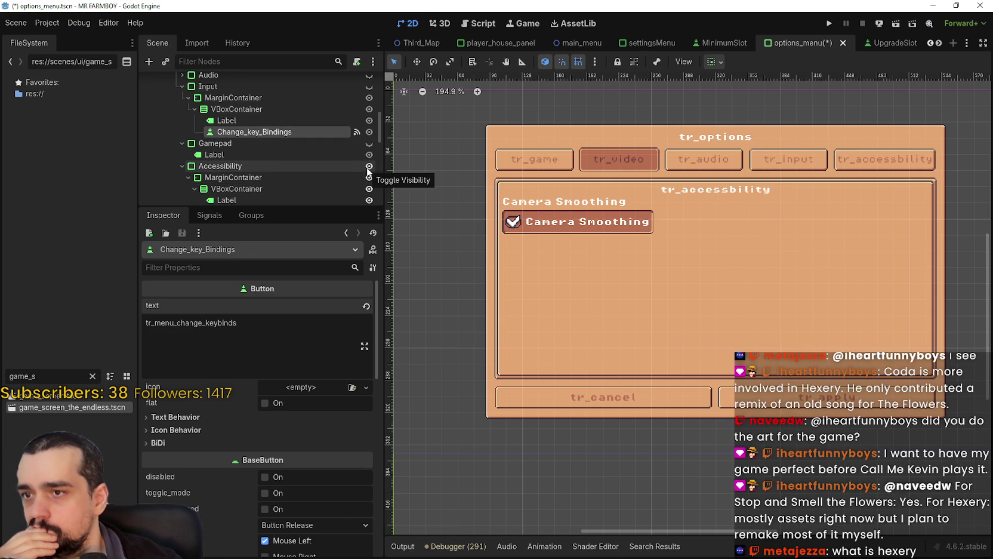
scroll(273, 172, "down", 2)
left_click(271, 158)
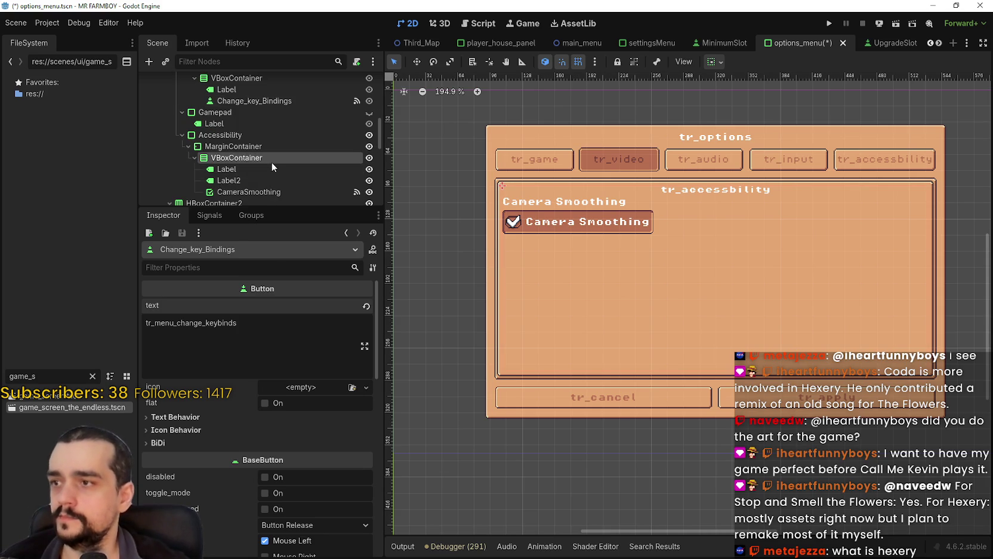
left_click(267, 169)
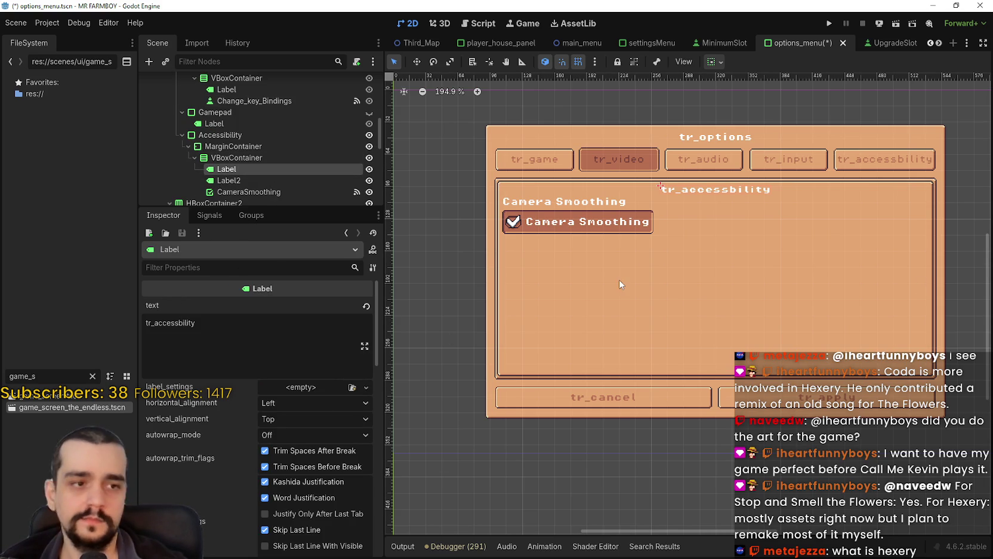
scroll(261, 183, "down", 2)
left_click(251, 150)
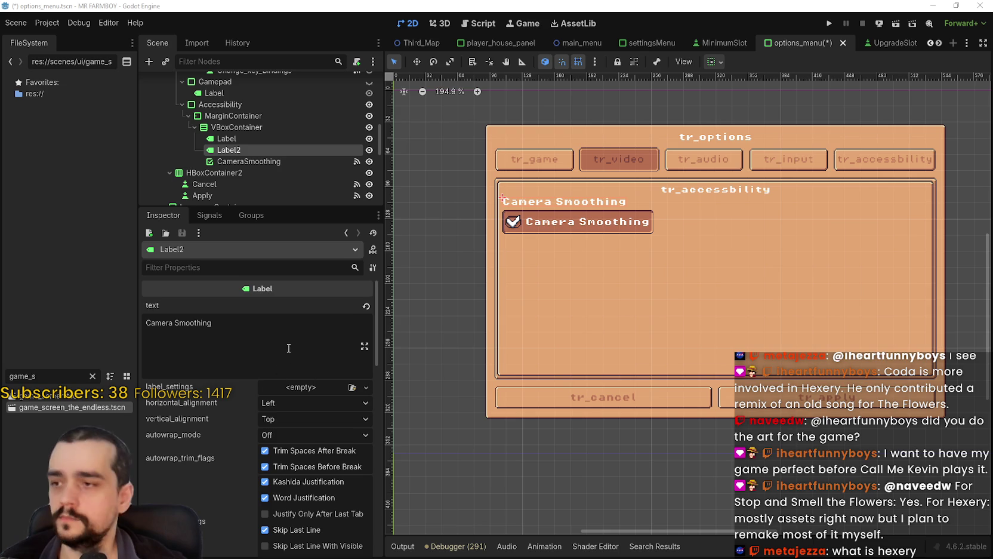
triple_click(177, 322)
type("tr_menu_camera_smooth")
key("ctrl+s")
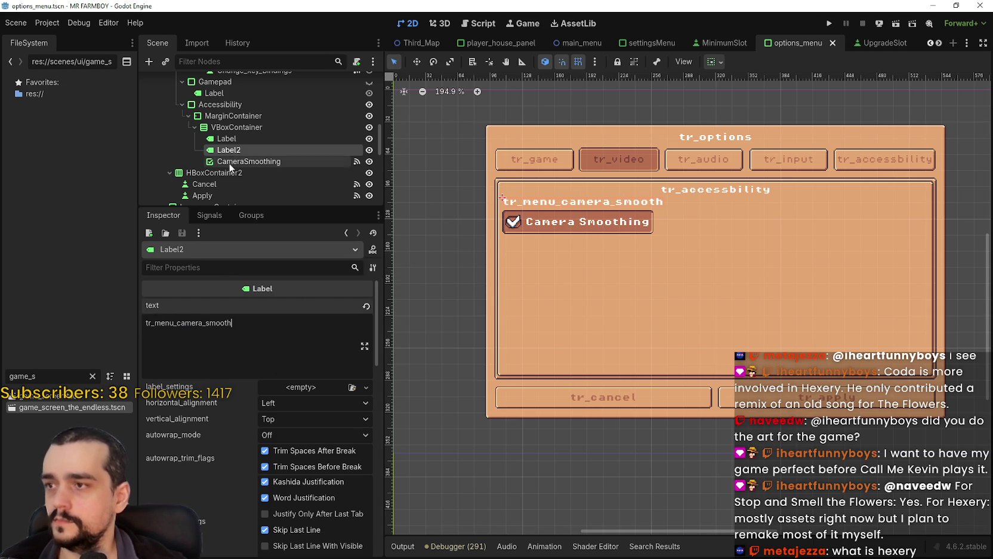
- Set the CameraSmoothing checkbox text to tr_menu_camera_smooth and save
left_click(248, 161)
triple_click(178, 322)
type("tr_menu_camera_smooth")
key("ctrl+s")
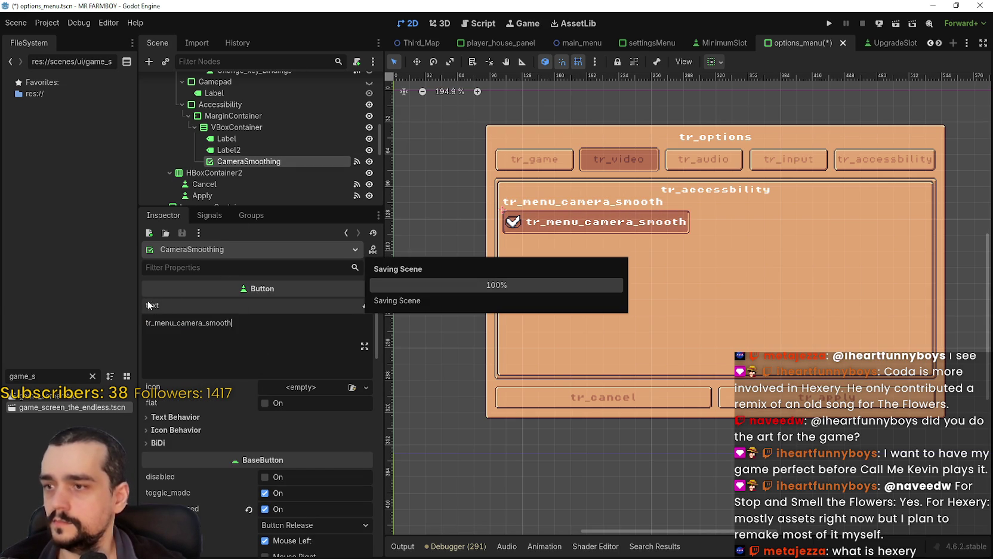
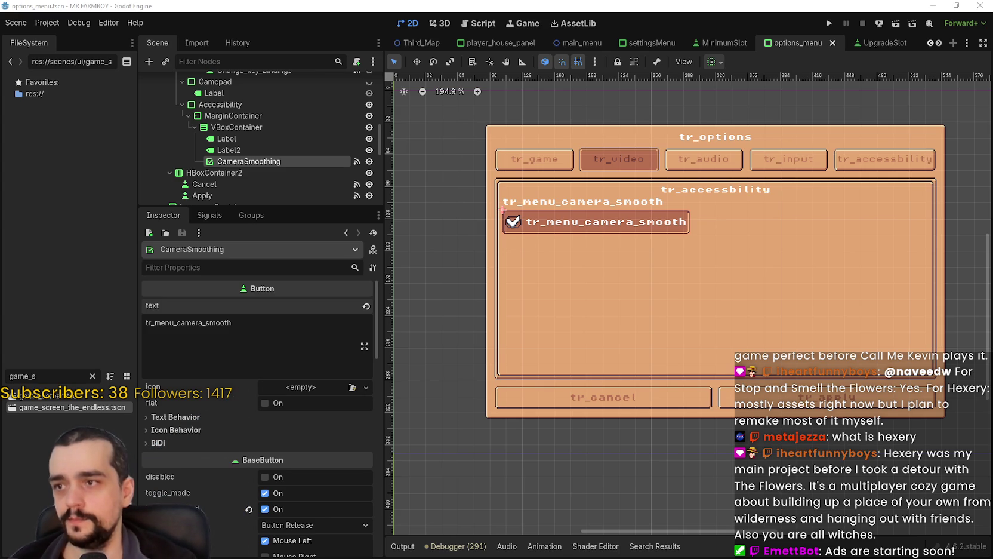
- Inspect the Apply and Cancel text keys and the LanguageContainer panel's child nodes
scroll(285, 150, "down", 2)
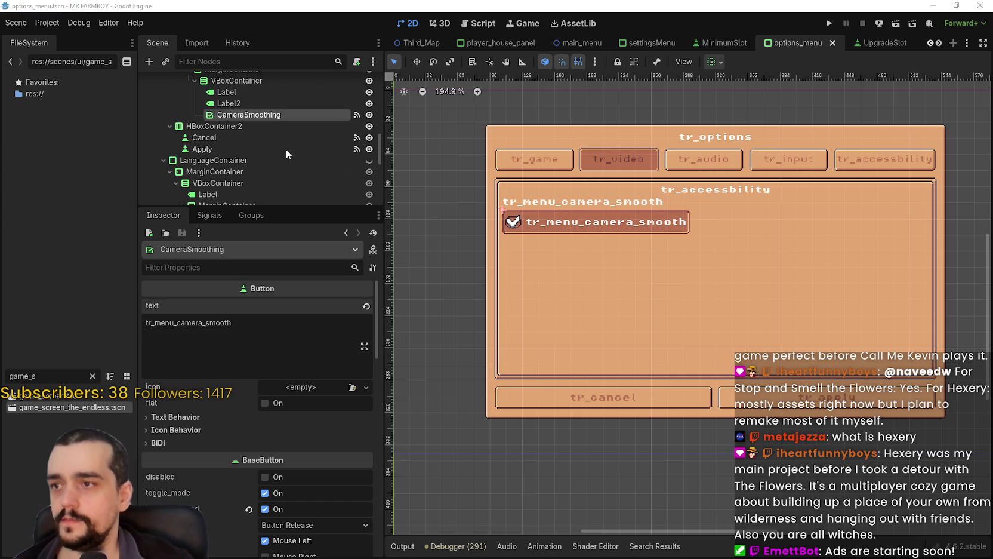
left_click(277, 146)
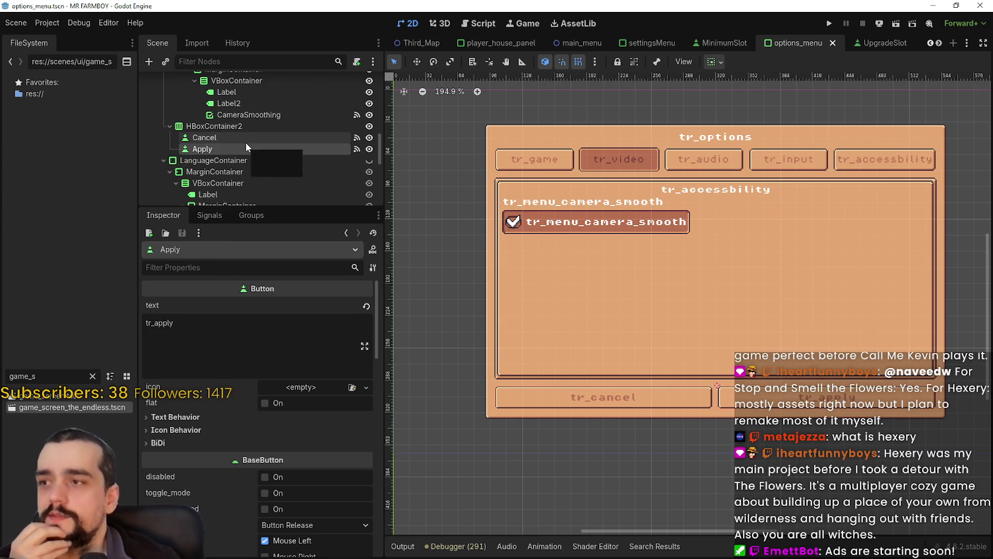
left_click(245, 141)
scroll(258, 150, "down", 2)
left_click(270, 131)
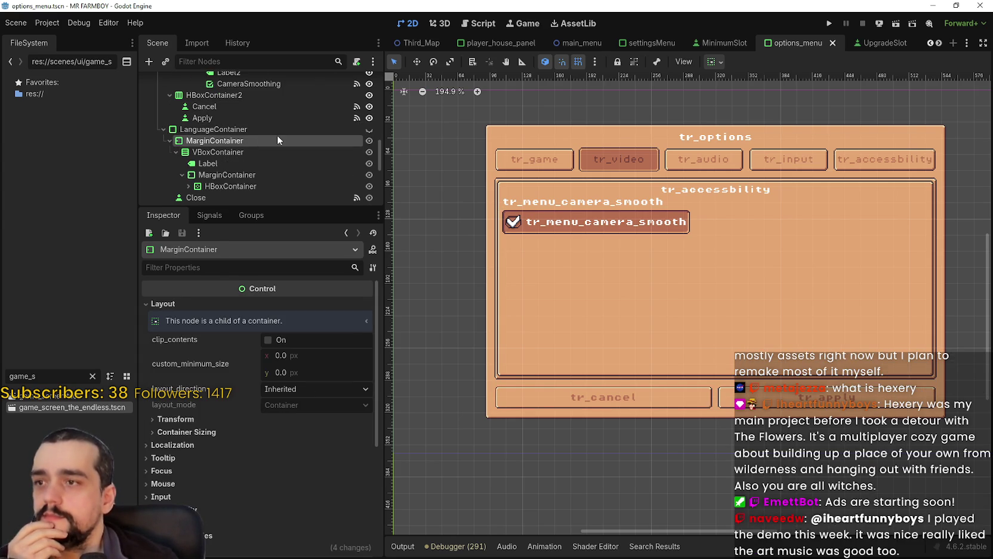
left_click(271, 153)
left_click(270, 164)
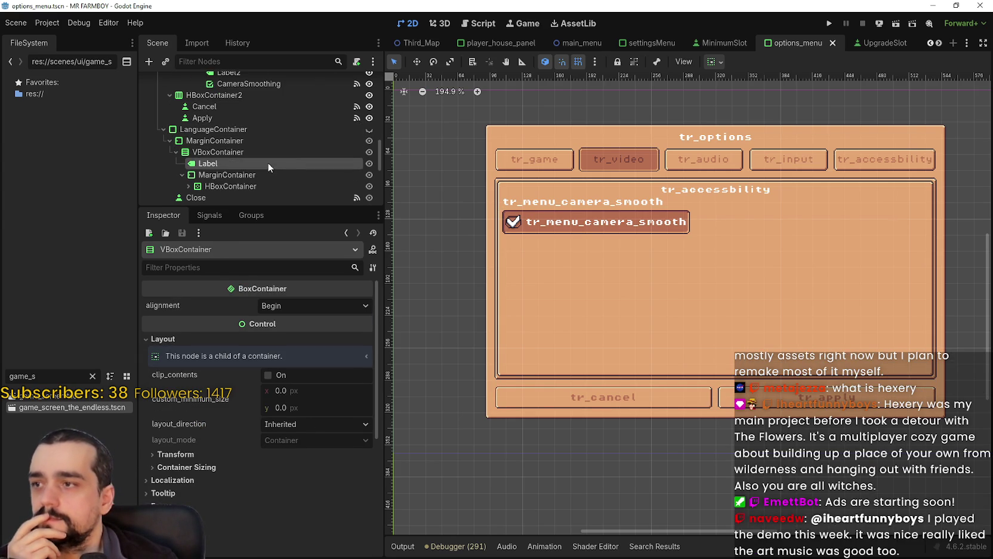
- Toggle the languages panel's visibility and check the Close button's text key
left_click(369, 129)
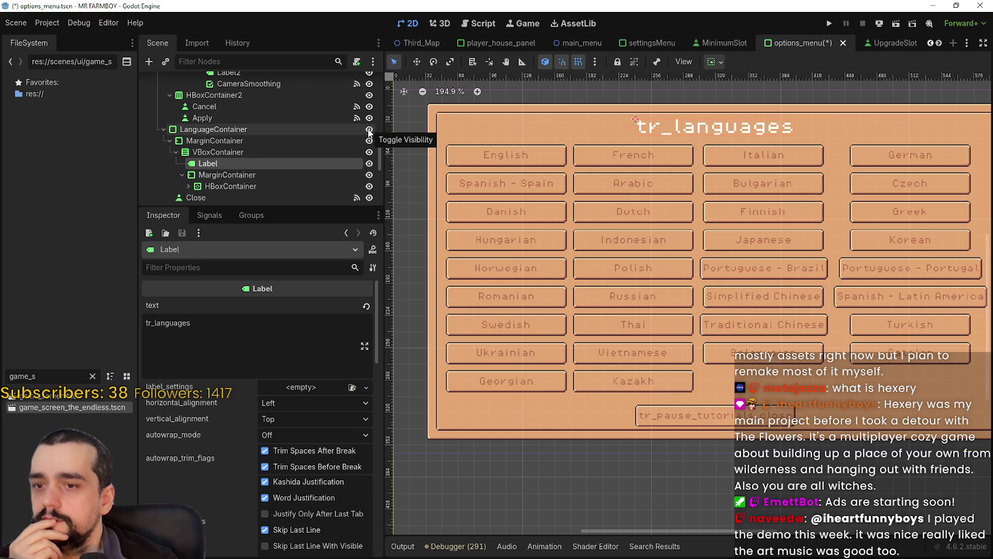
scroll(284, 133, "down", 2)
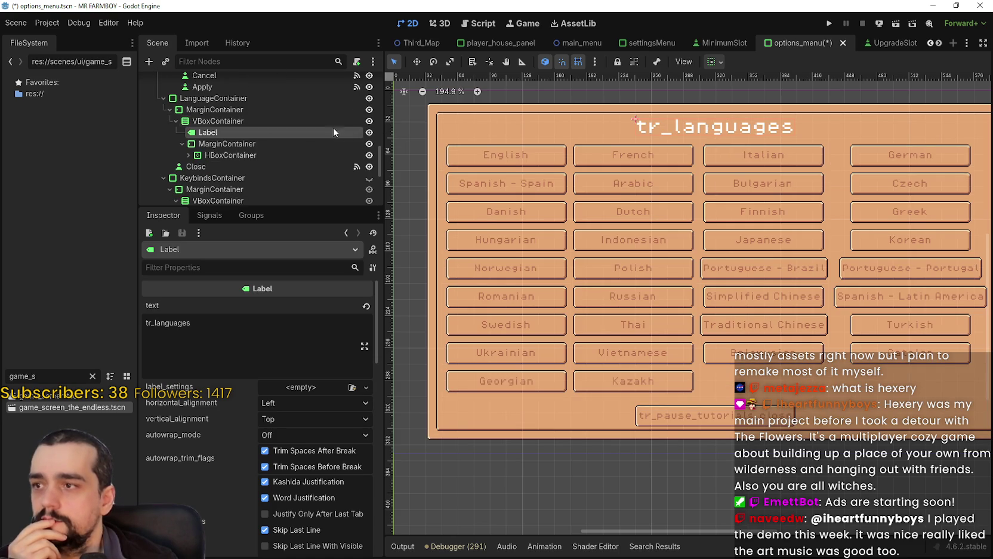
left_click(369, 99)
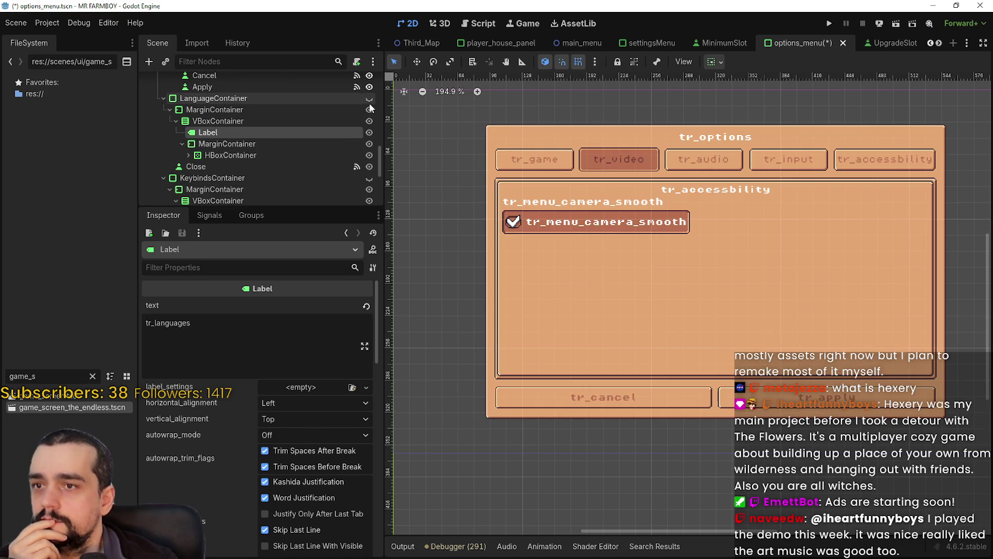
scroll(335, 142, "down", 2)
left_click(329, 127)
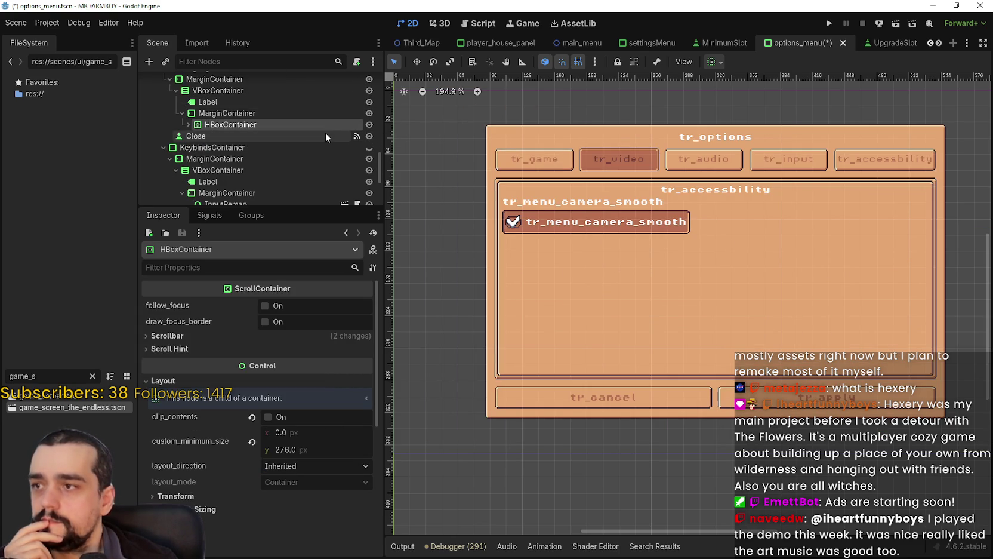
left_click(325, 135)
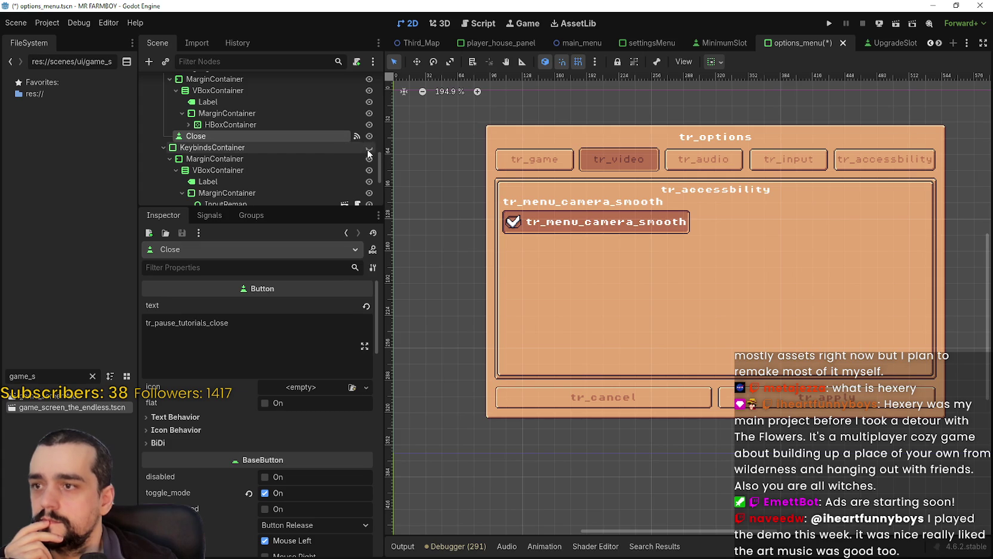
- Change the keybinds panel's title label text to tr_menu_keybinds and save
left_click(344, 147)
scroll(342, 146, "down", 1)
left_click(340, 143)
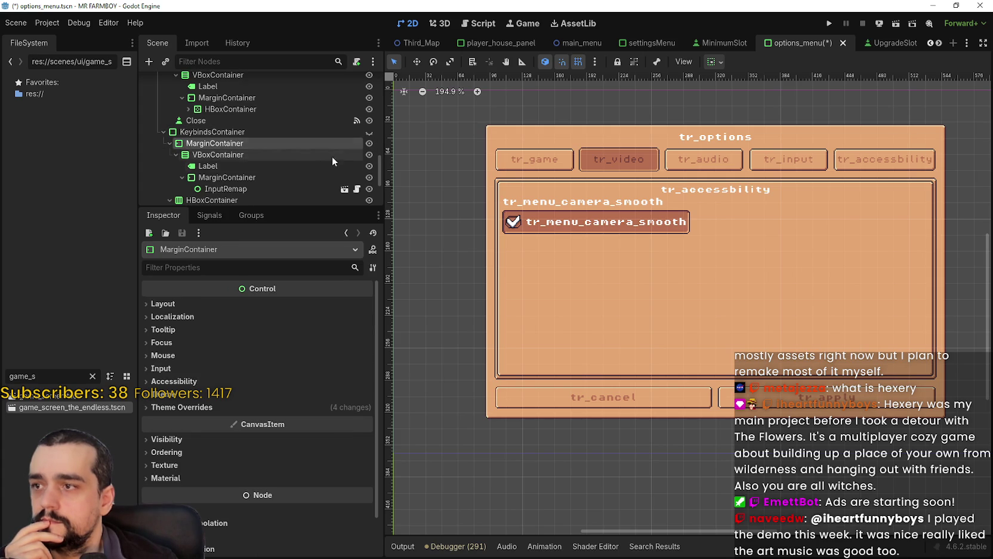
left_click(310, 154)
left_click(298, 162)
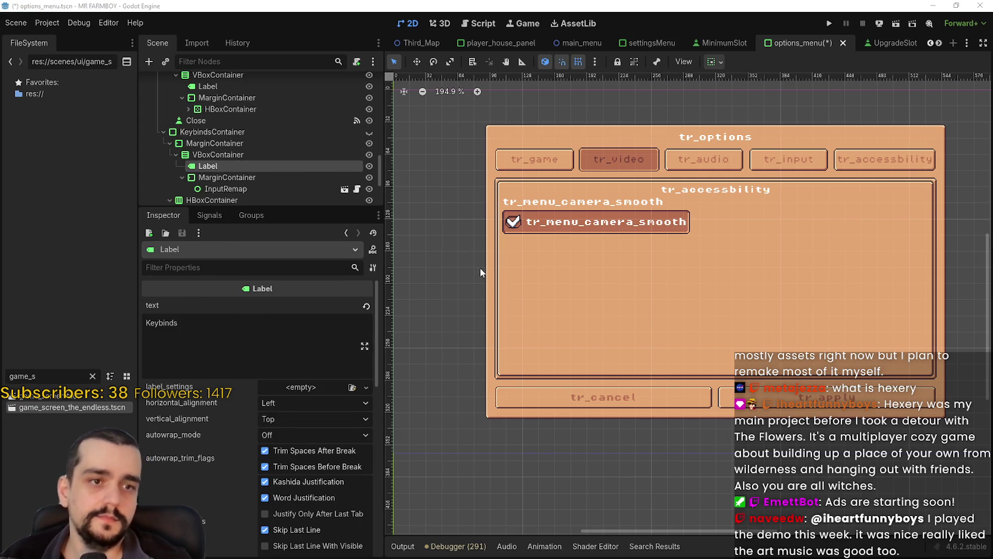
left_click_drag(228, 326, 90, 319)
type("tr_menu_keybinds")
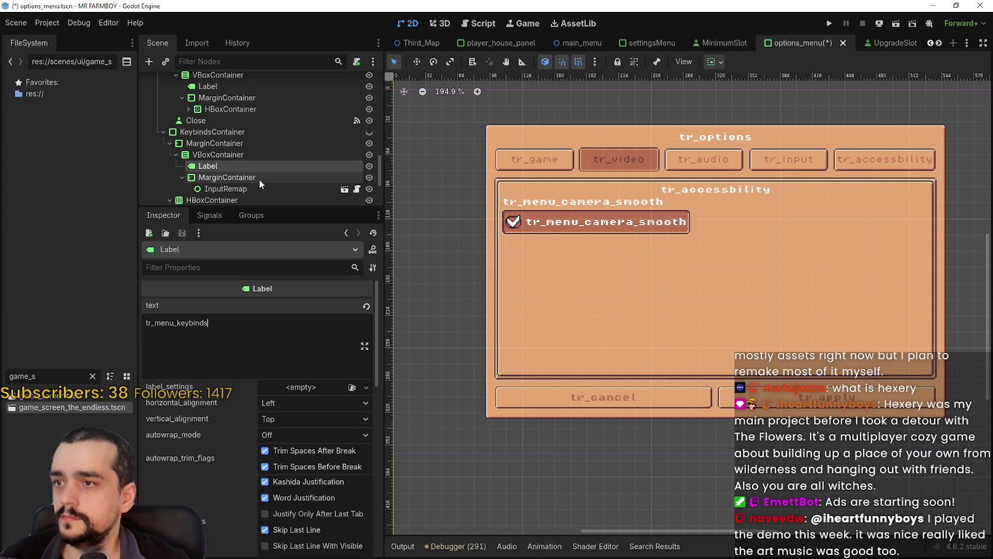
key("ctrl+s")
- Replace the keybinds Cancel button's text with tr_menu_cancel
scroll(261, 178, "down", 1)
scroll(261, 173, "down", 1)
left_click(254, 158)
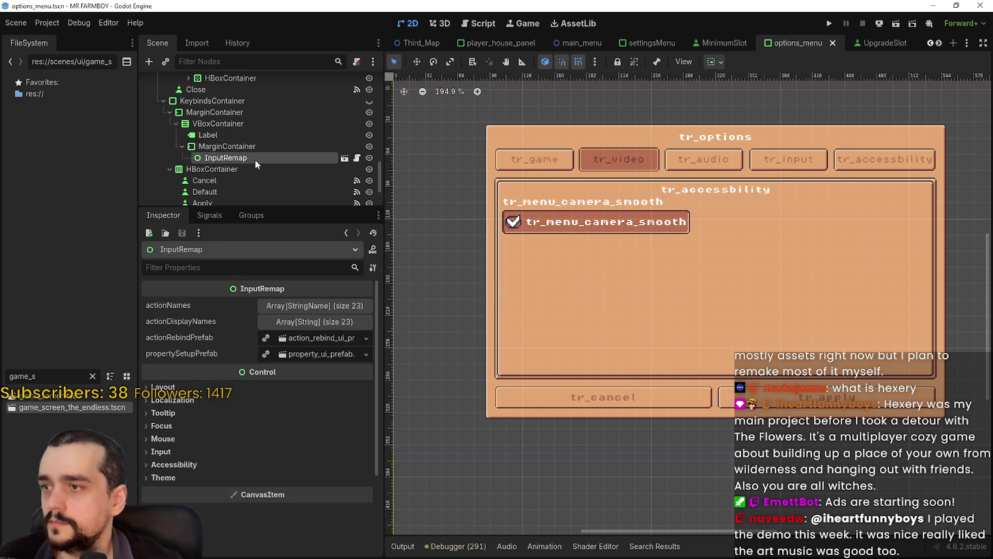
left_click(253, 148)
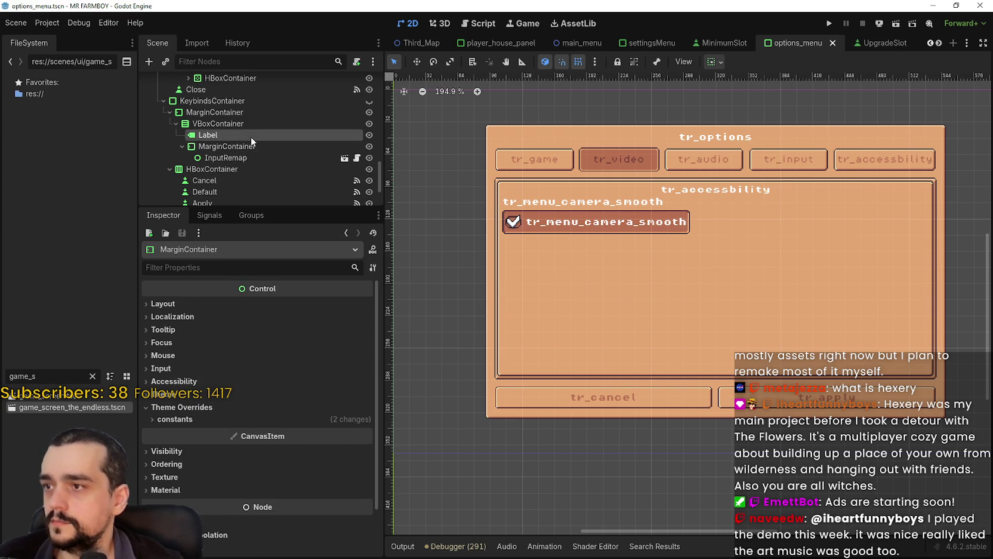
left_click(250, 137)
scroll(248, 153, "down", 3)
left_click(246, 149)
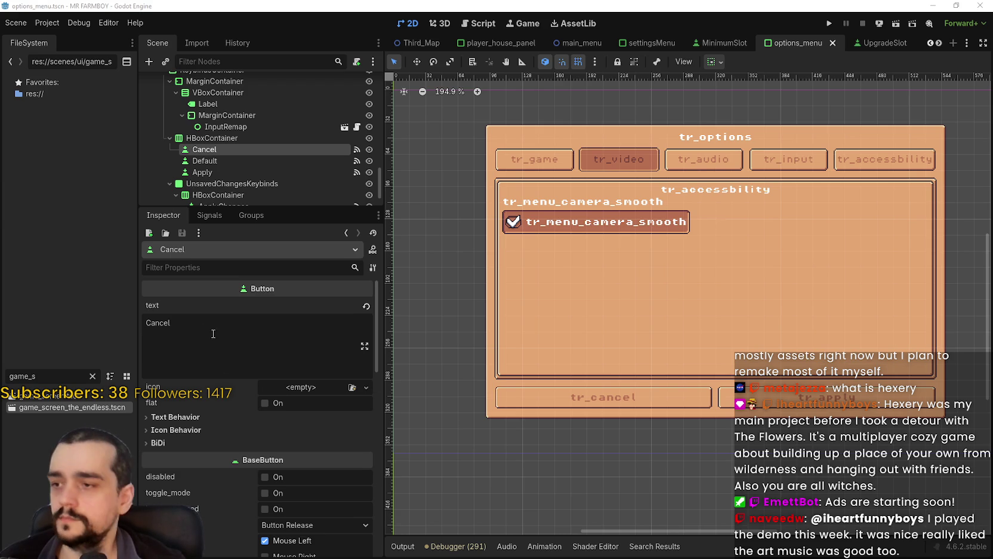
double_click(158, 322)
type("tr_menu_cancel")
- Set the Default and Apply button texts to tr_menu_default and tr_menu_apply, then save
left_click(209, 162)
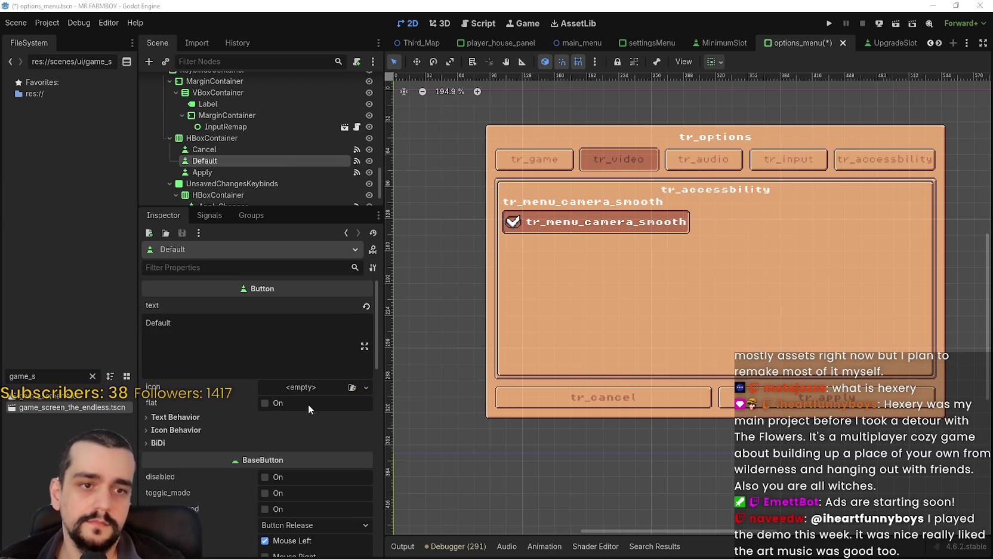
double_click(237, 333)
type("tr_menu_default")
left_click(234, 175)
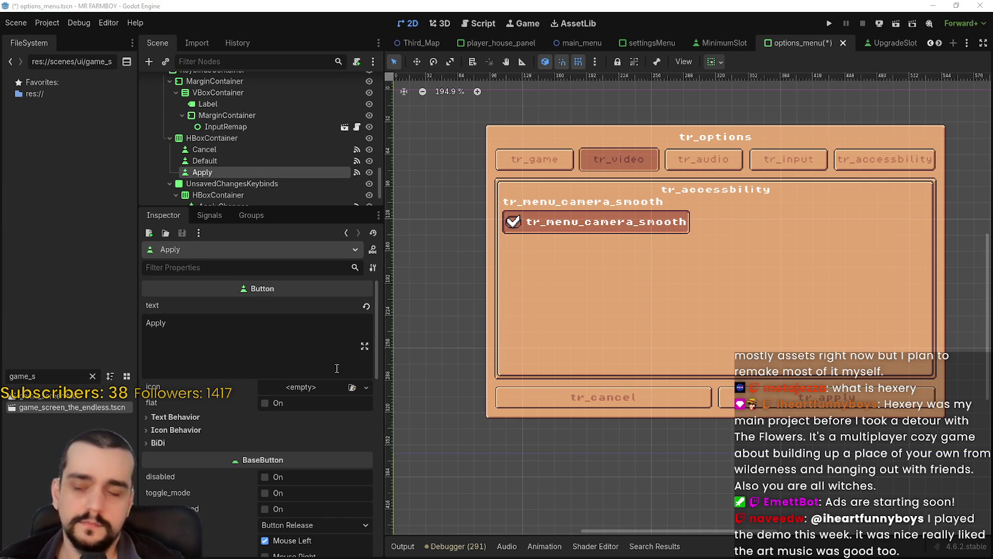
double_click(155, 323)
type("tr_menu_apply")
key("ctrl+s")
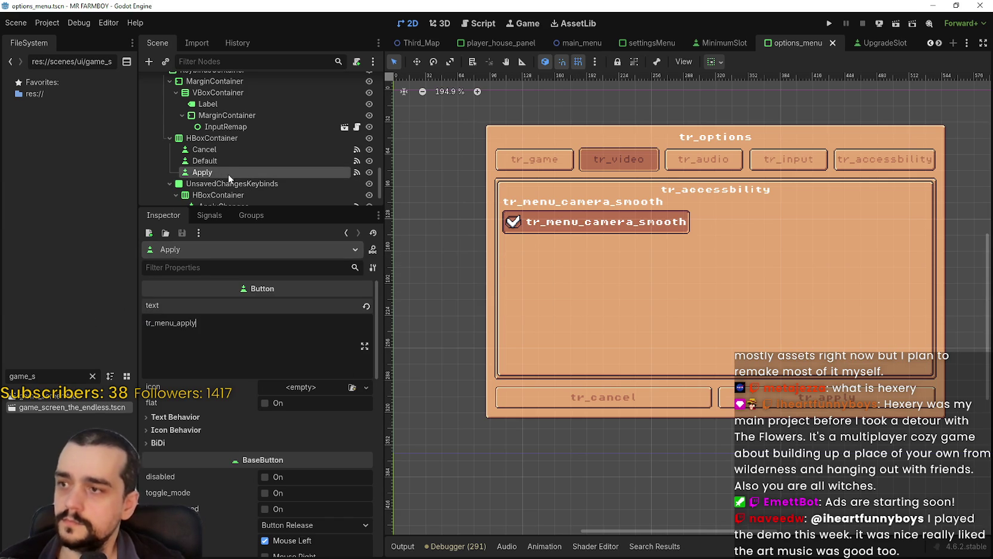
- Set the ApplyChanges and IgnoreChanges button texts to tr_menu_apply and tr_menu_ignore, saving
scroll(230, 175, "down", 1)
scroll(233, 182, "down", 1)
left_click(235, 171)
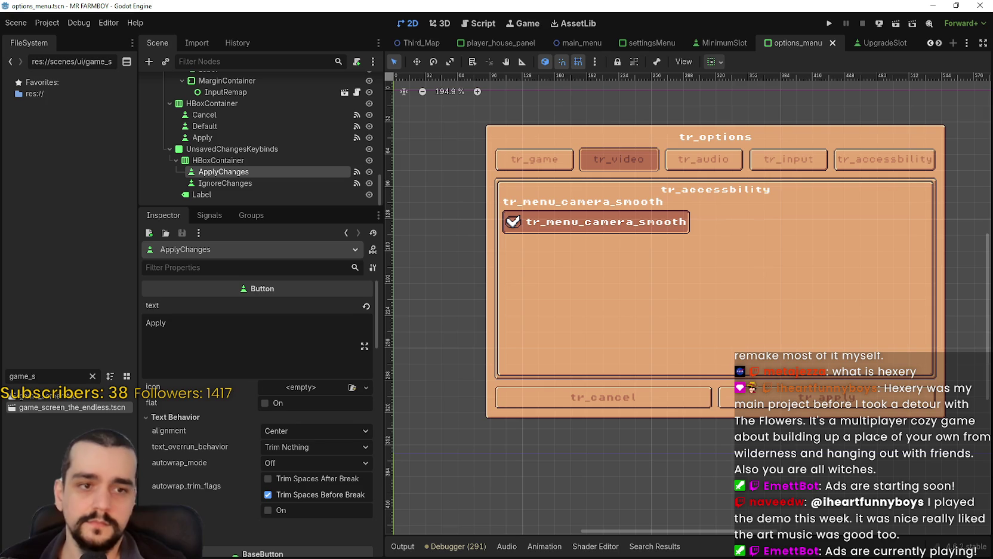
left_click_drag(215, 326, 156, 323)
type("tr_menu_apply")
key("ctrl+s")
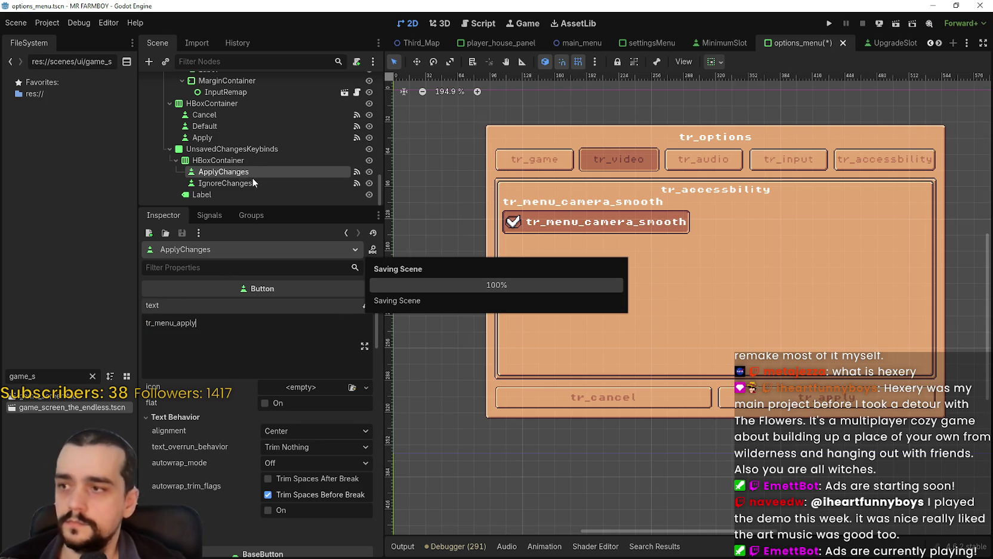
left_click(250, 182)
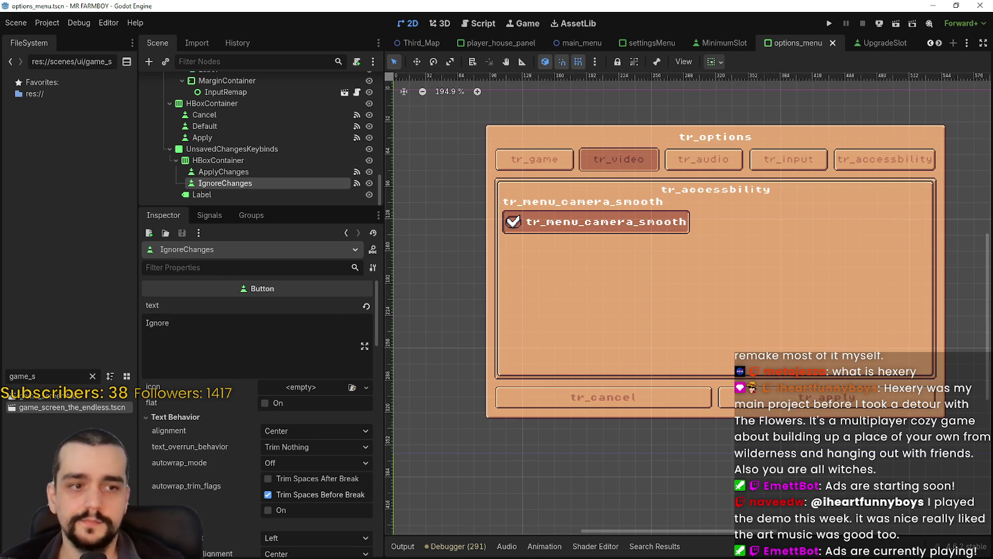
left_click(147, 323)
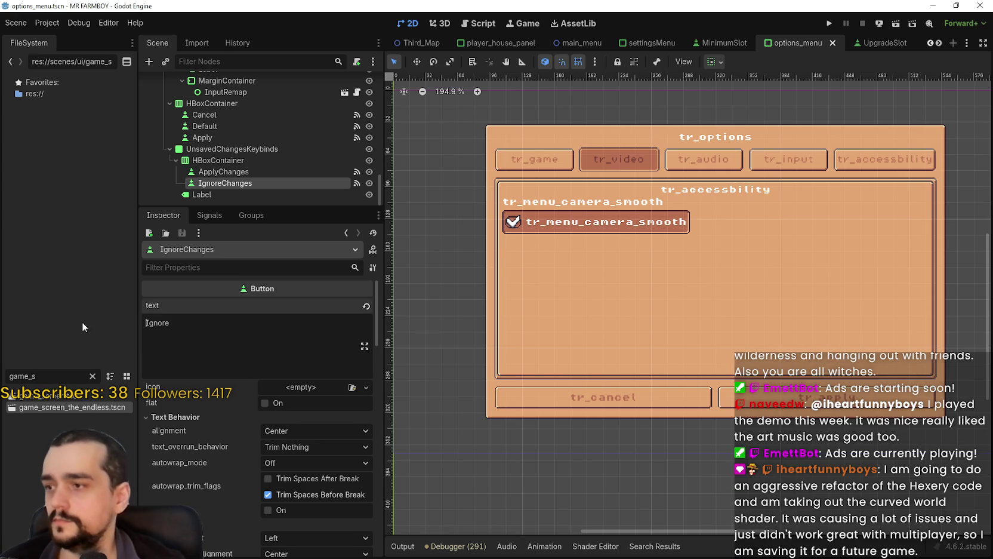
key("ctrl+a")
type("tr_menu_ignore")
key("ctrl+s")
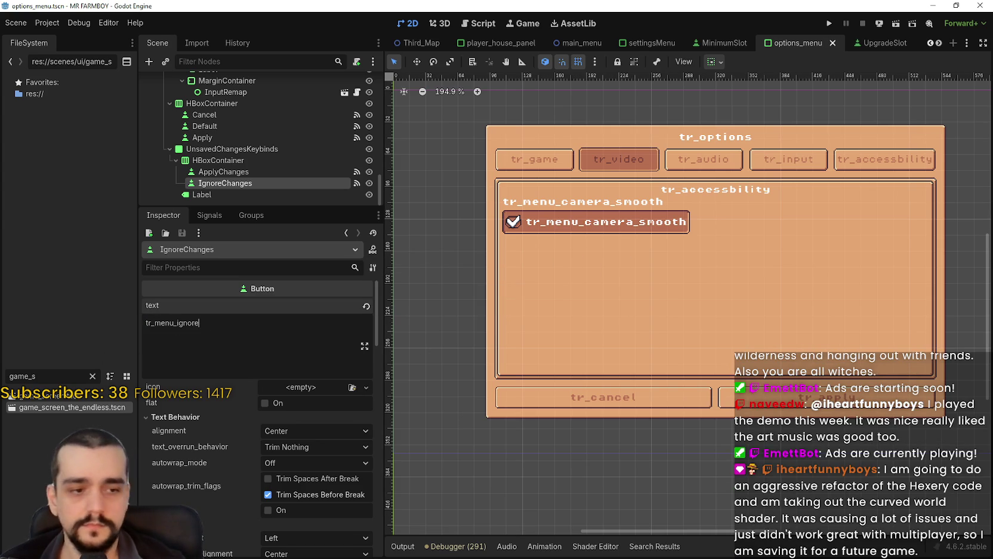
- Replace the unsaved-changes prompt sentence with tr_menu_unsaved_changes and save the scene
left_click(200, 322)
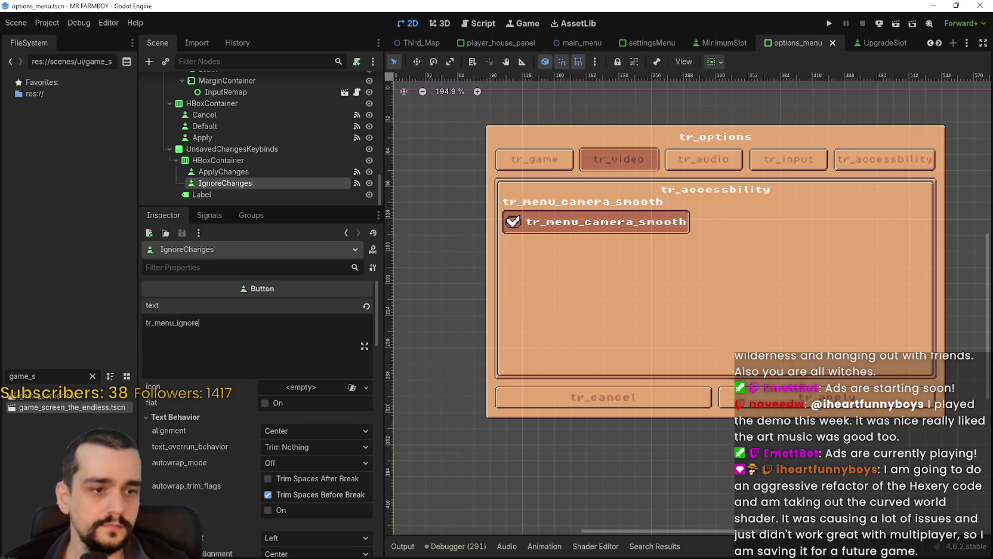
left_click(232, 170)
left_click(206, 194)
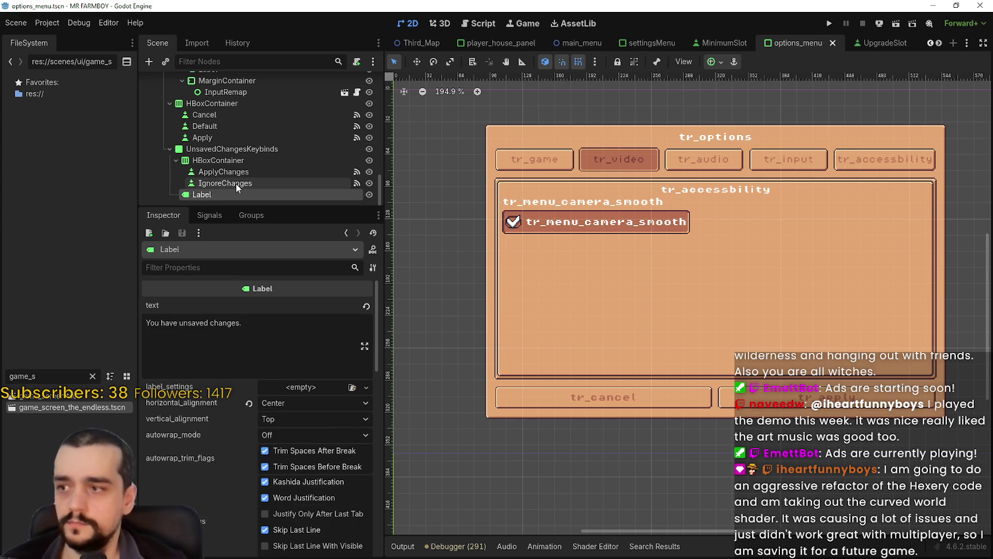
key("alt+Tab")
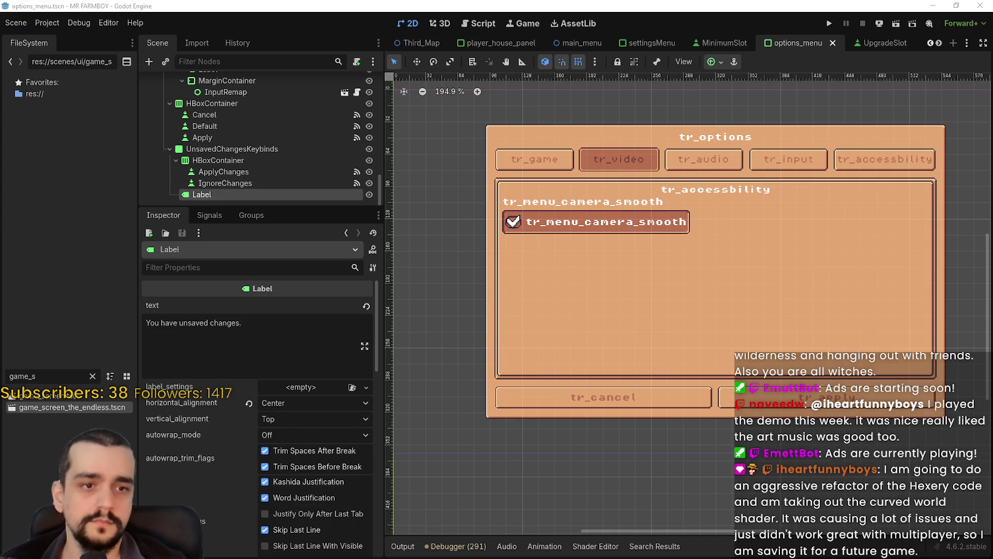
triple_click(227, 323)
type("tr_menu_unsaved_changes")
key("ctrl+s")
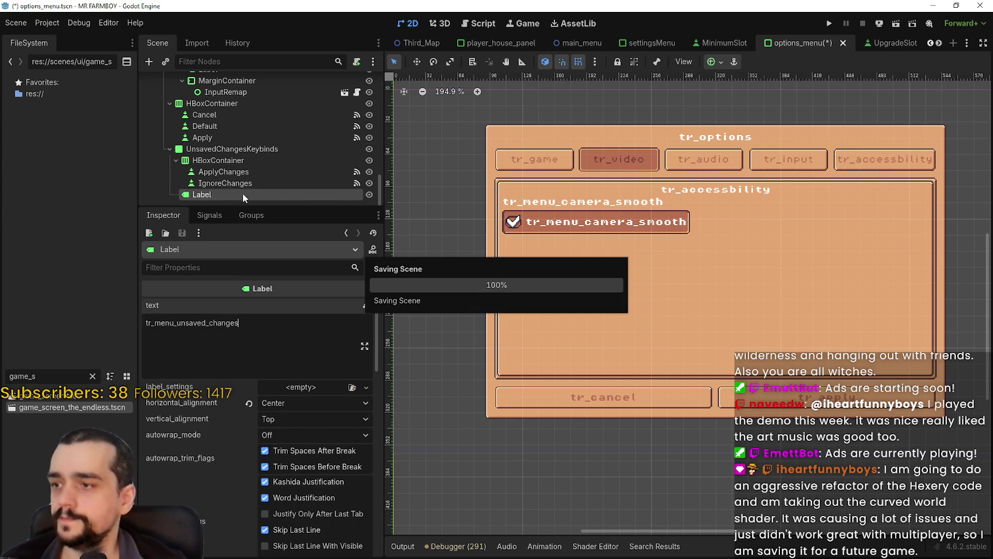
- Review the UnsavedChangesKeybinds panel's IgnoreChanges and Cancel text keys
left_click(233, 159)
left_click(245, 150)
scroll(267, 195, "up", 1)
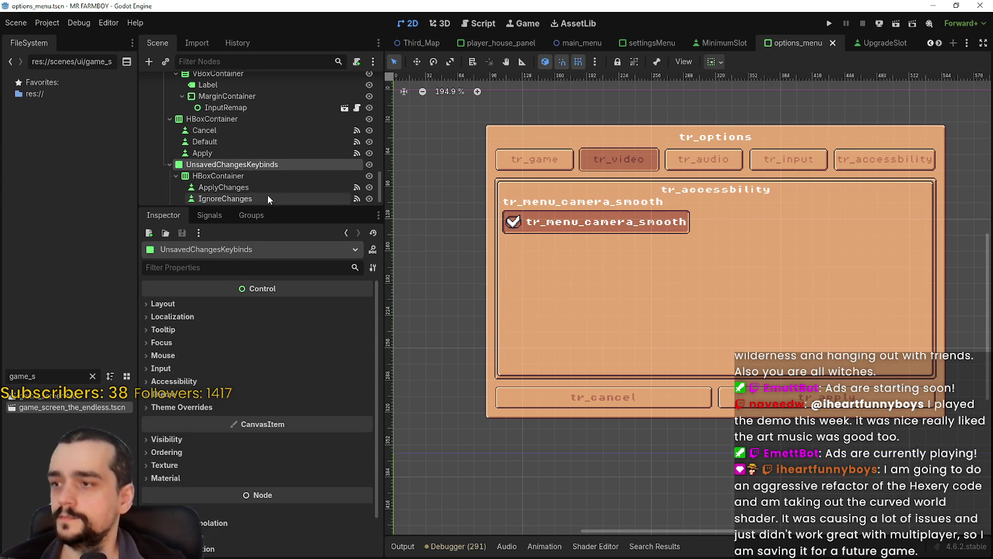
left_click(252, 187)
left_click(250, 199)
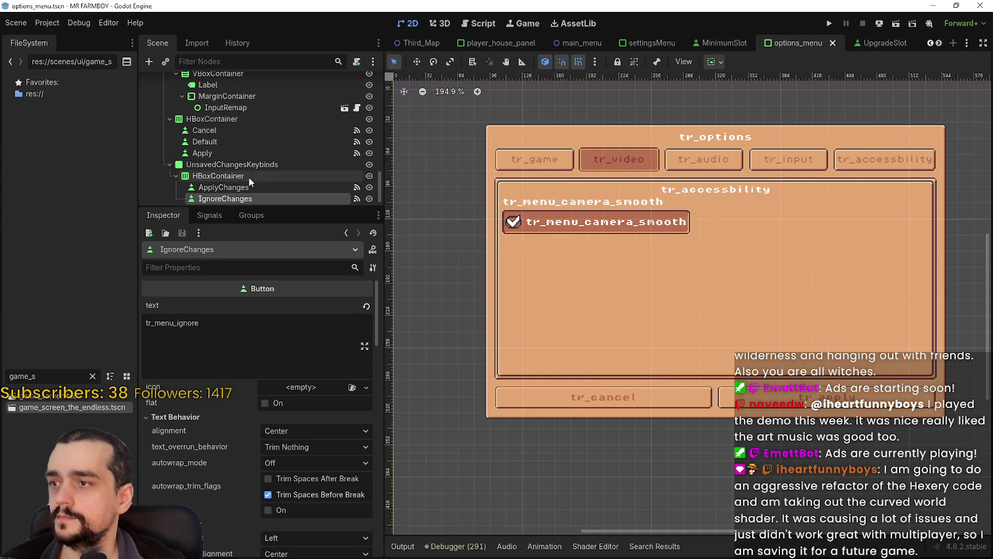
left_click(249, 176)
left_click(255, 165)
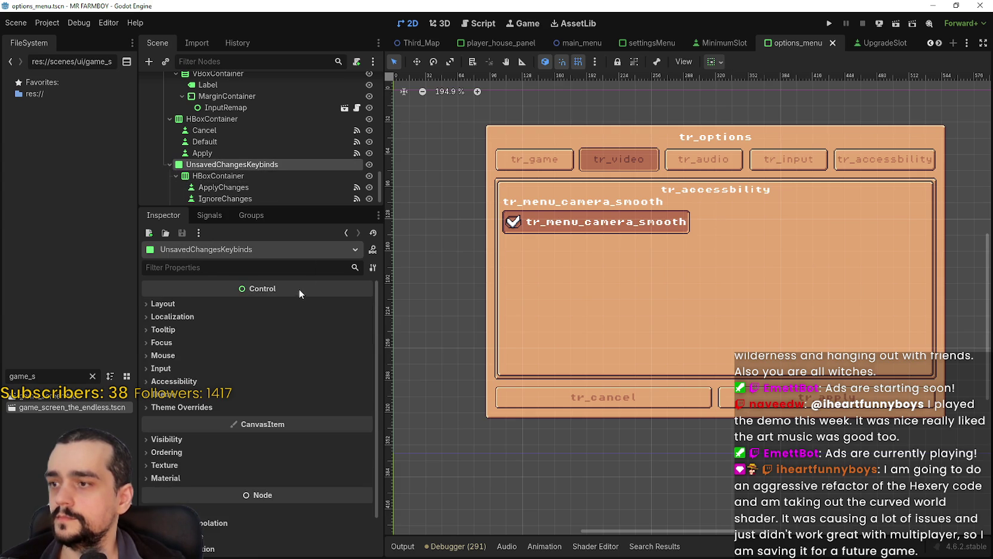
left_click(265, 130)
scroll(267, 128, "up", 1)
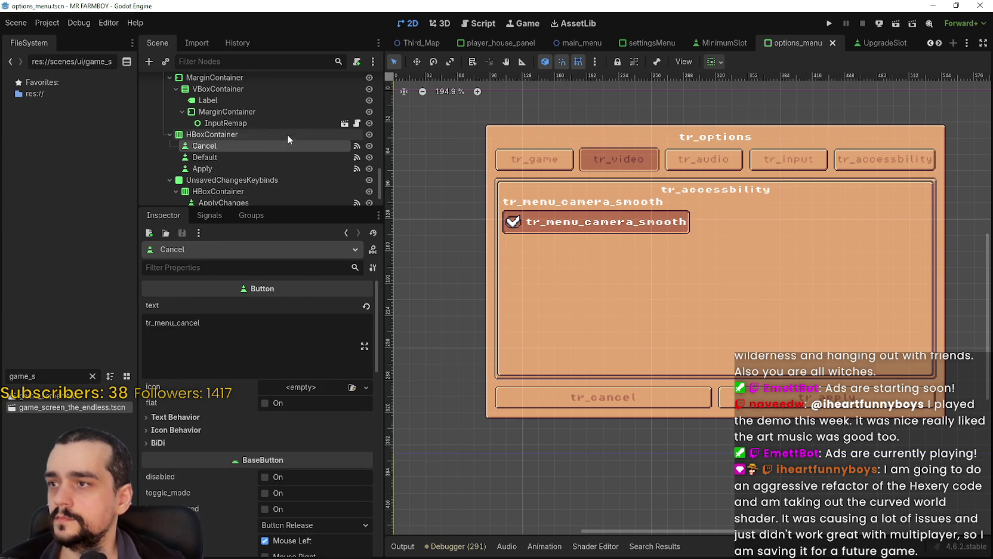
- Select the InputRemap node, checking the Close button's text key along the way
left_click(285, 124)
scroll(271, 160, "down", 1)
scroll(275, 160, "up", 2)
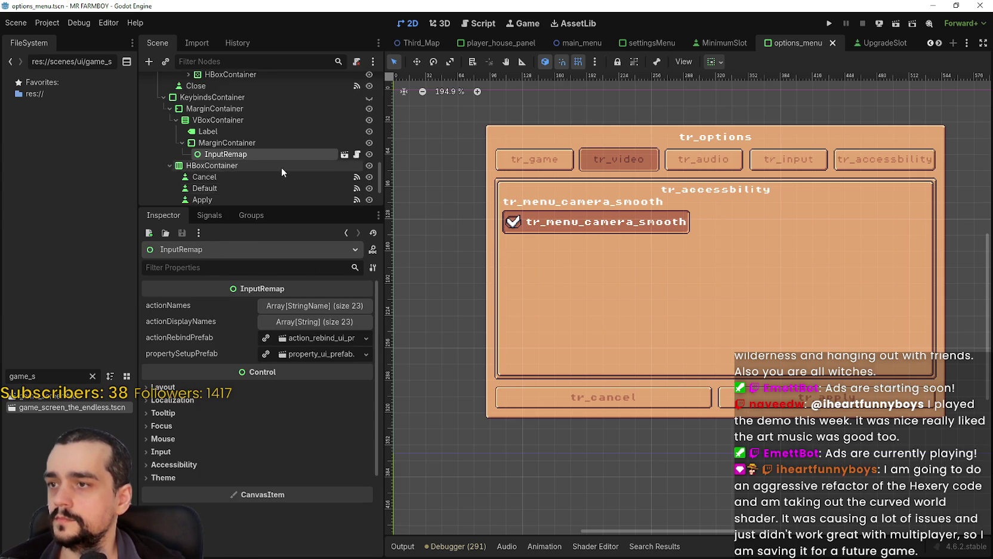
scroll(283, 143, "up", 2)
left_click(278, 119)
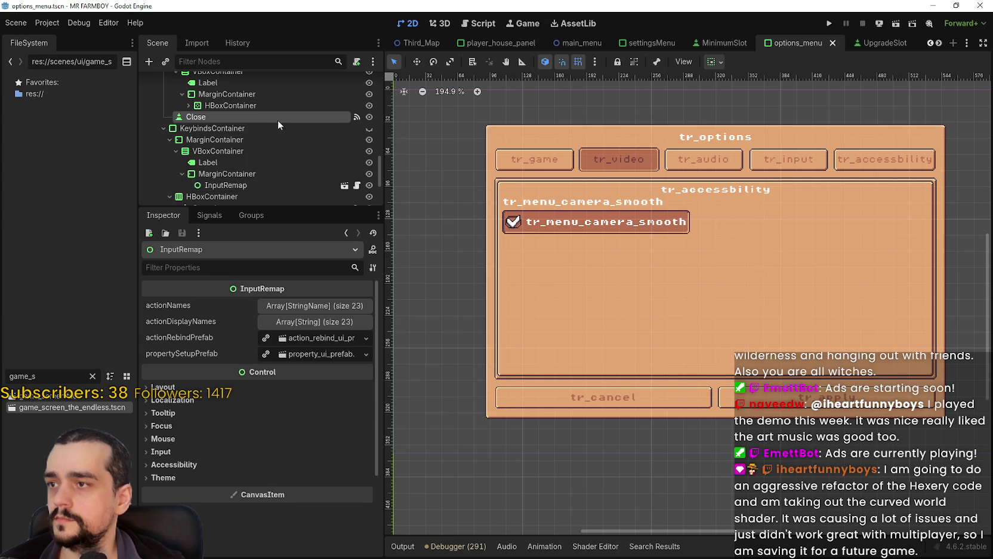
left_click(229, 185)
- Expand actionDisplayNames, change entry 0 from Esc Menu to tr_menu_esc_menu, and save
scroll(269, 173, "down", 1)
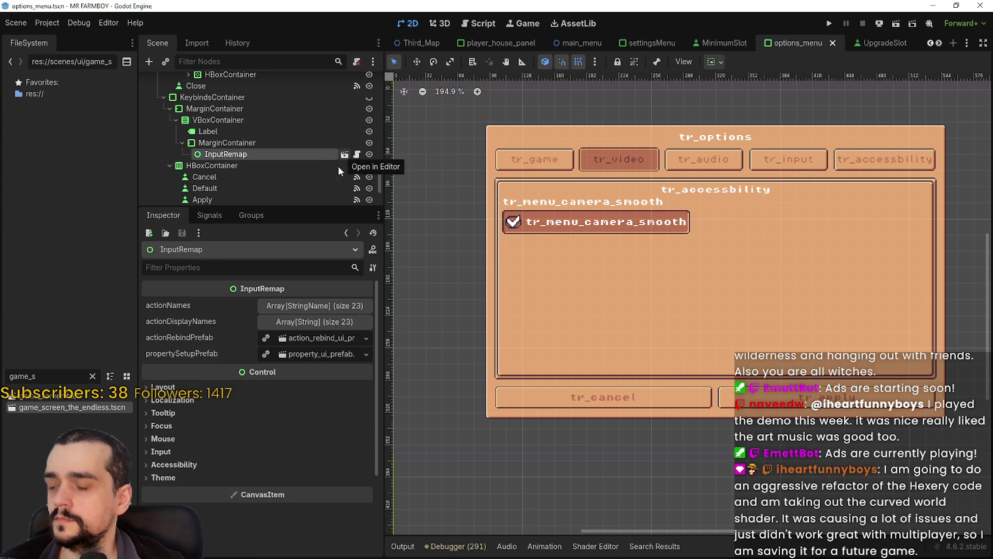
left_click(309, 322)
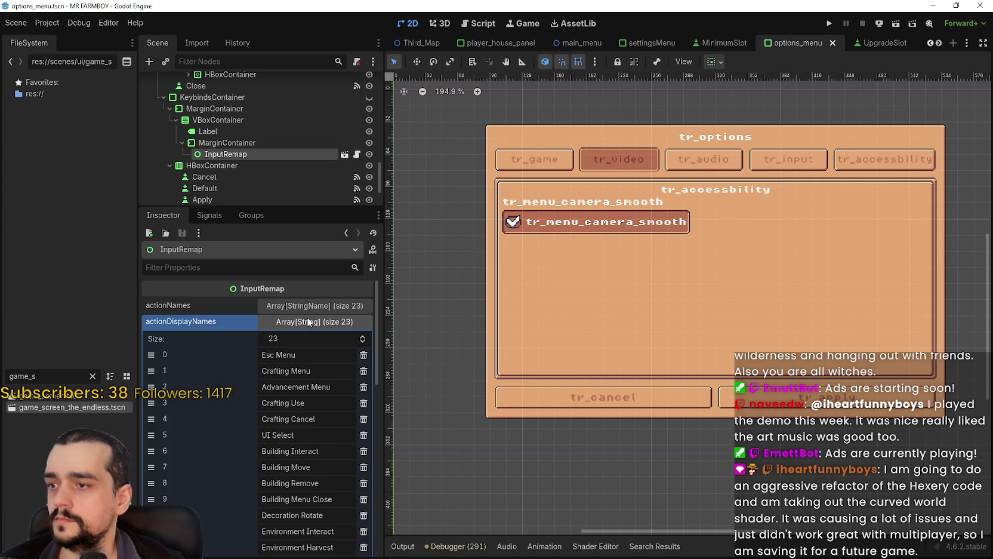
scroll(290, 381, "down", 5)
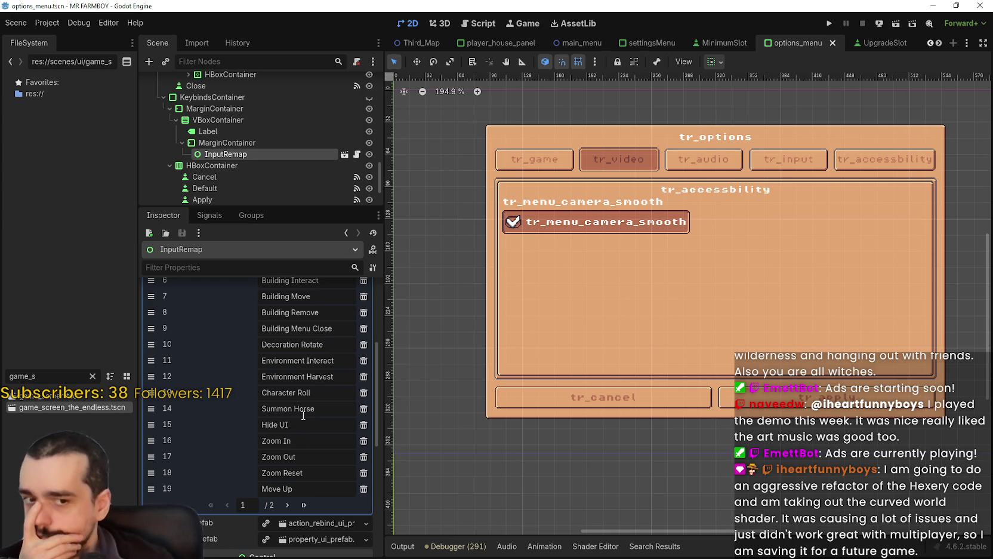
scroll(303, 415, "up", 5)
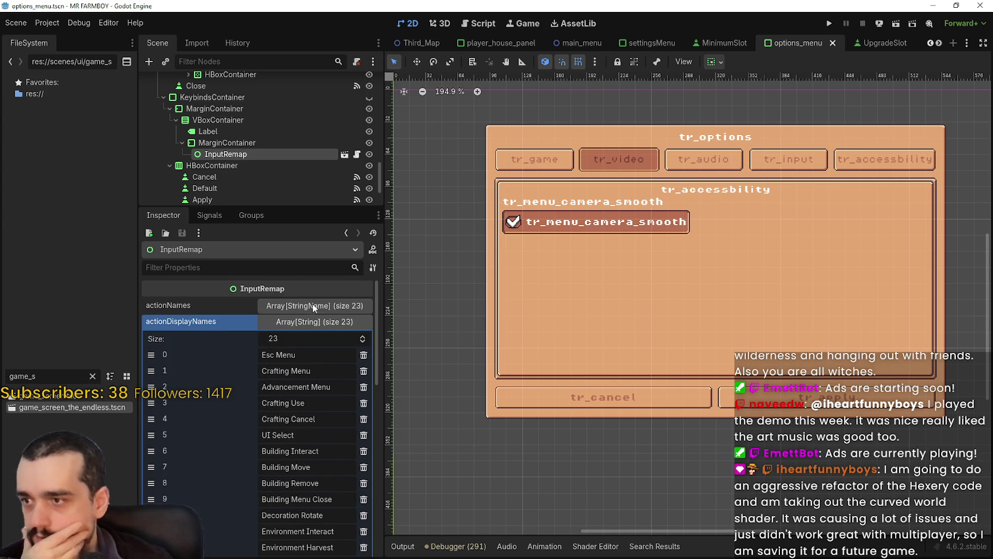
left_click(312, 305)
left_click(312, 302)
left_click(308, 321)
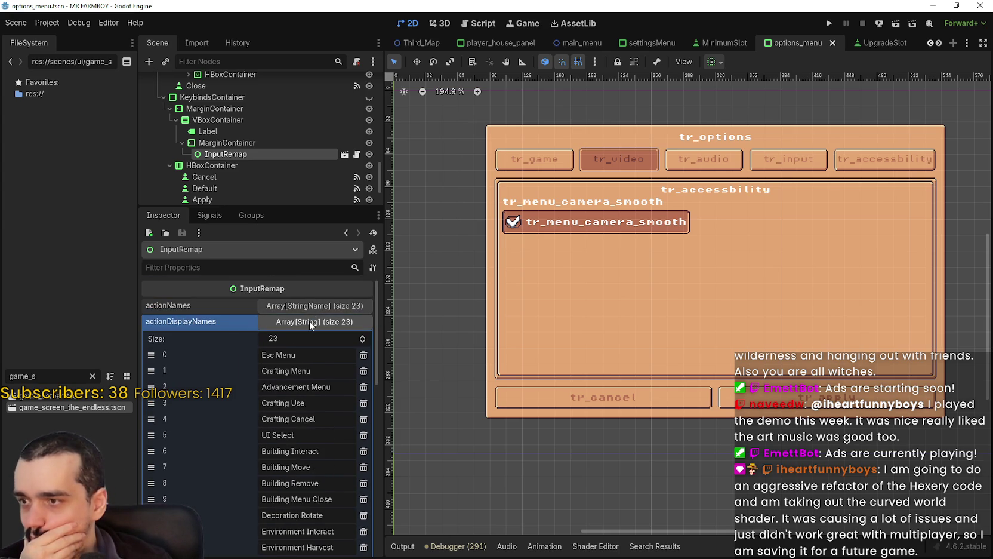
left_click(309, 321)
left_click(308, 321)
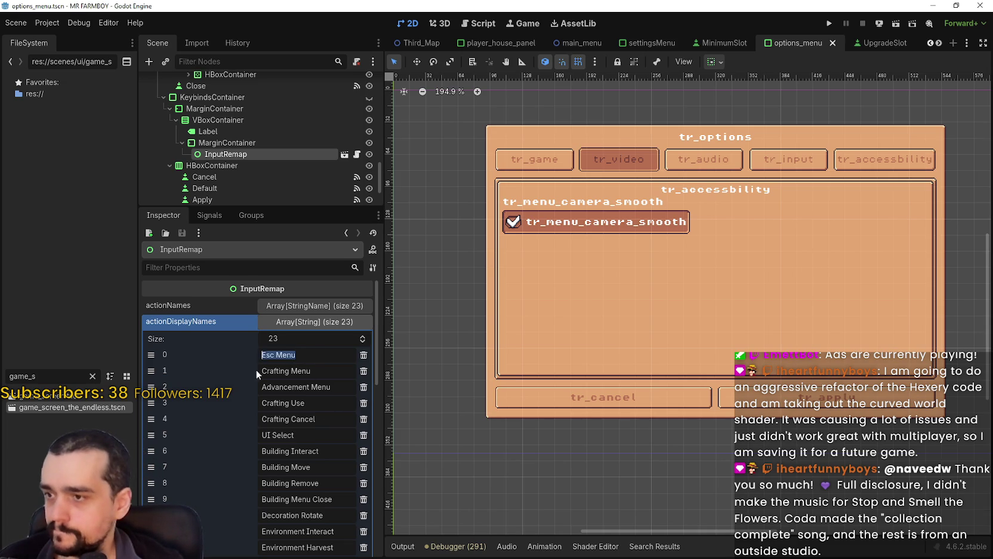
key("ctrl+s")
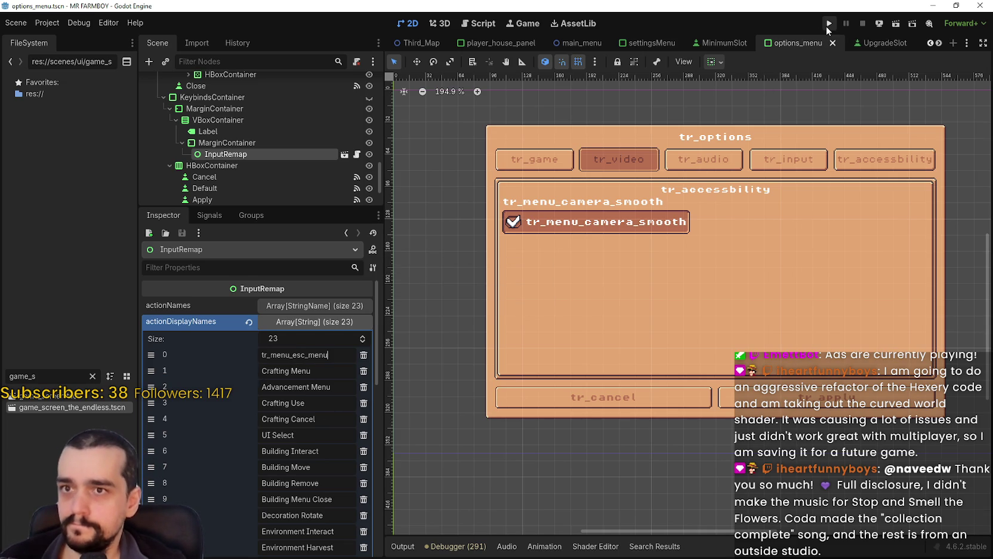
- Run MR FARMBOY to its Korean title screen, then bring up the pokopia browser search
left_click(827, 26)
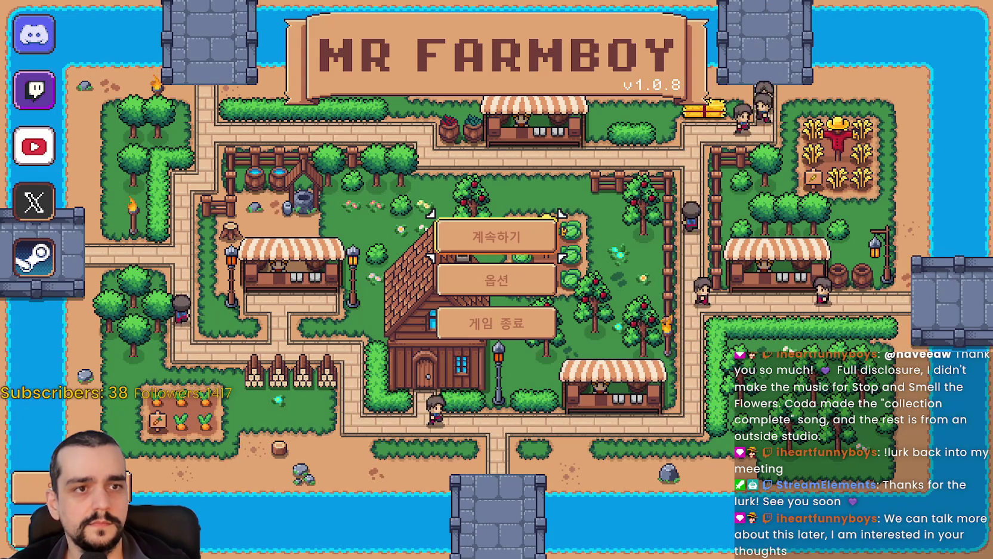
key("alt+Tab")
left_click_drag(452, 61, 422, 43)
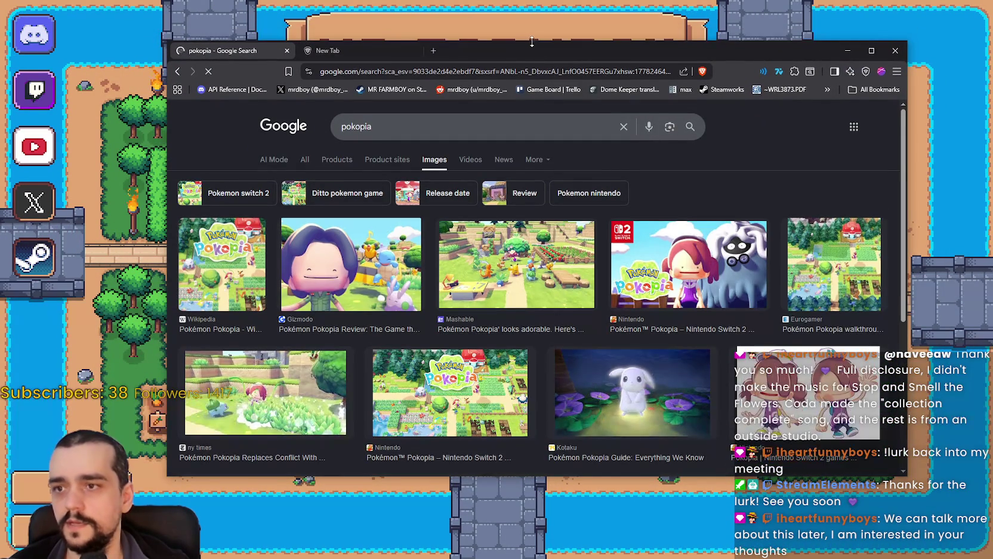
- Scroll down through the pokopia image results
mouse_move(530, 40)
left_mouse_down()
mouse_move(550, 39)
mouse_move(536, 33)
left_mouse_up()
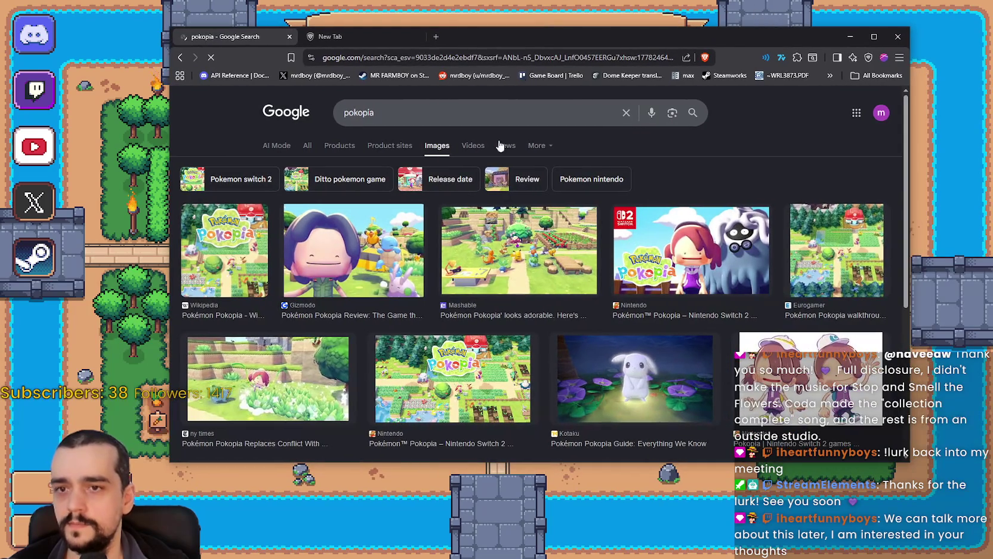
scroll(447, 355, "down", 3)
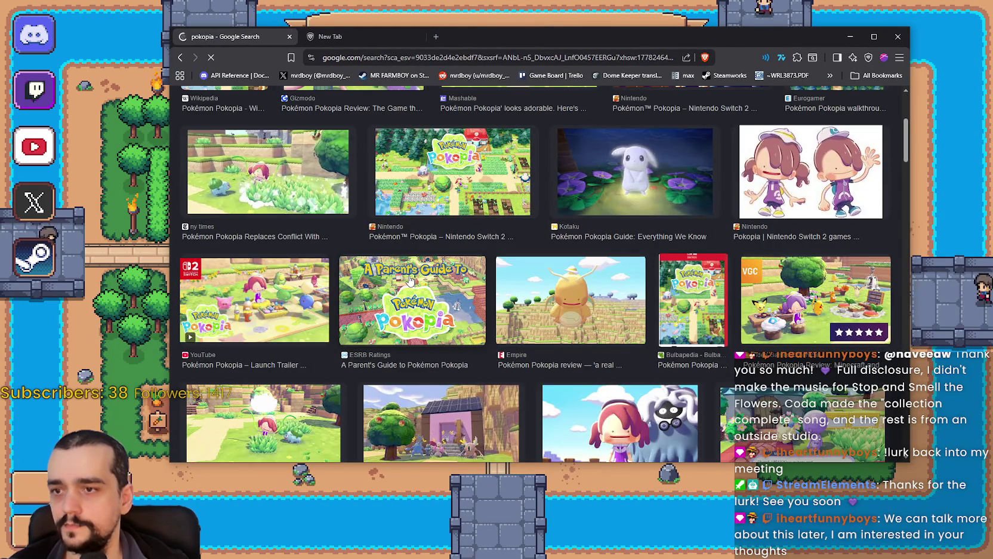
scroll(551, 339, "down", 2)
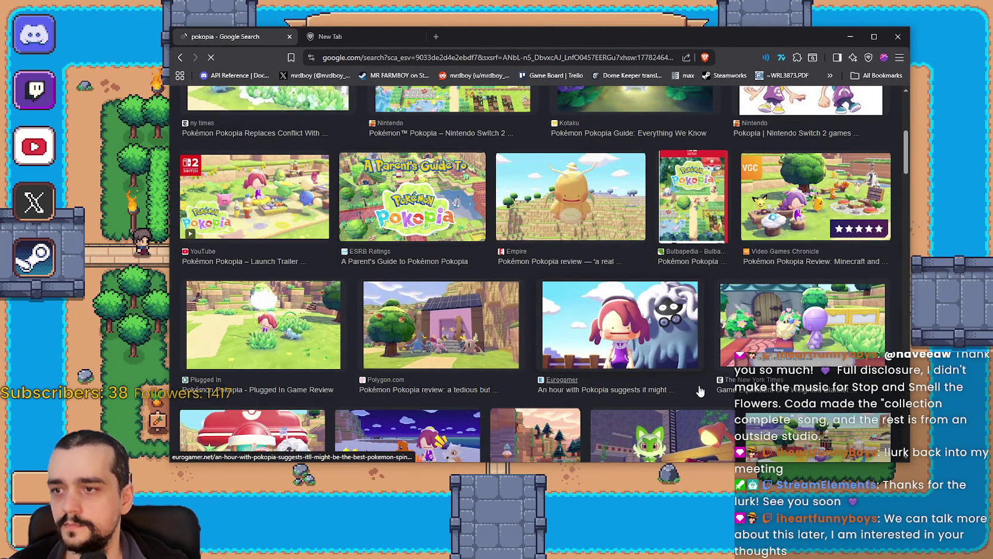
scroll(699, 387, "down", 3)
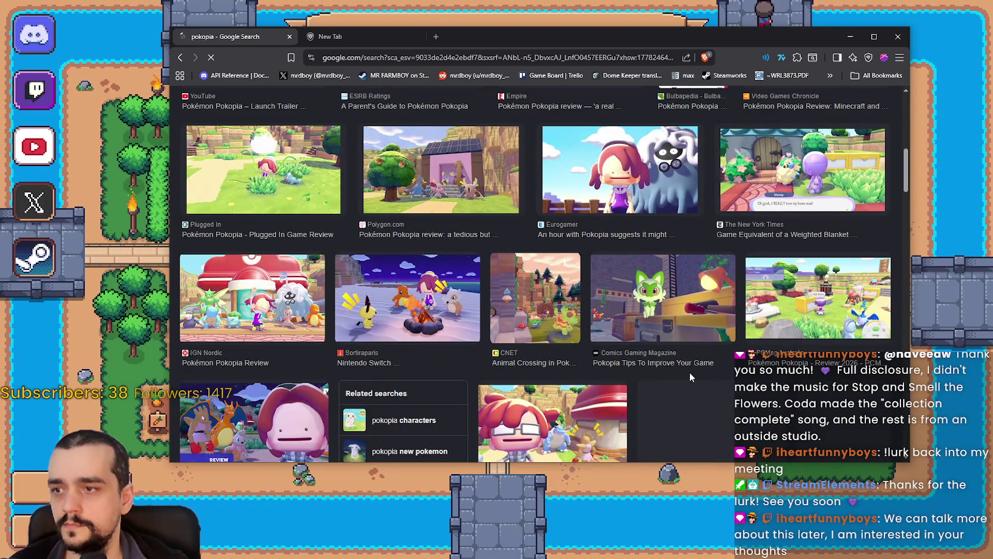
scroll(688, 371, "down", 1)
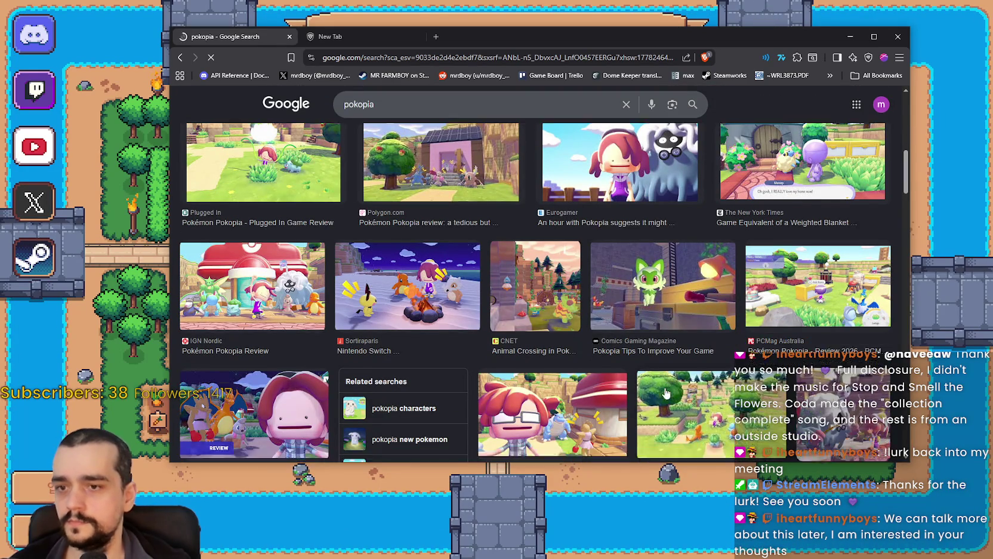
scroll(667, 392, "down", 1)
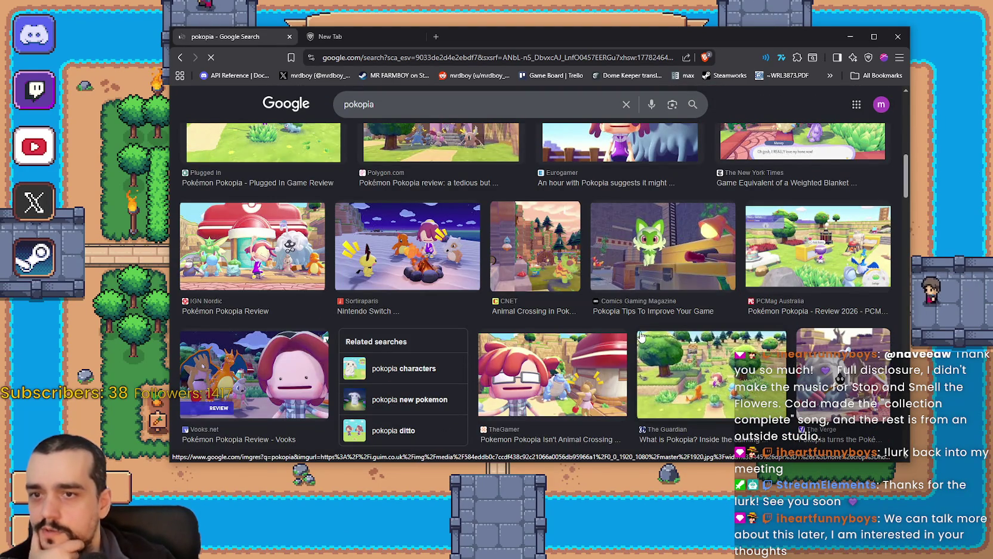
scroll(599, 349, "down", 3)
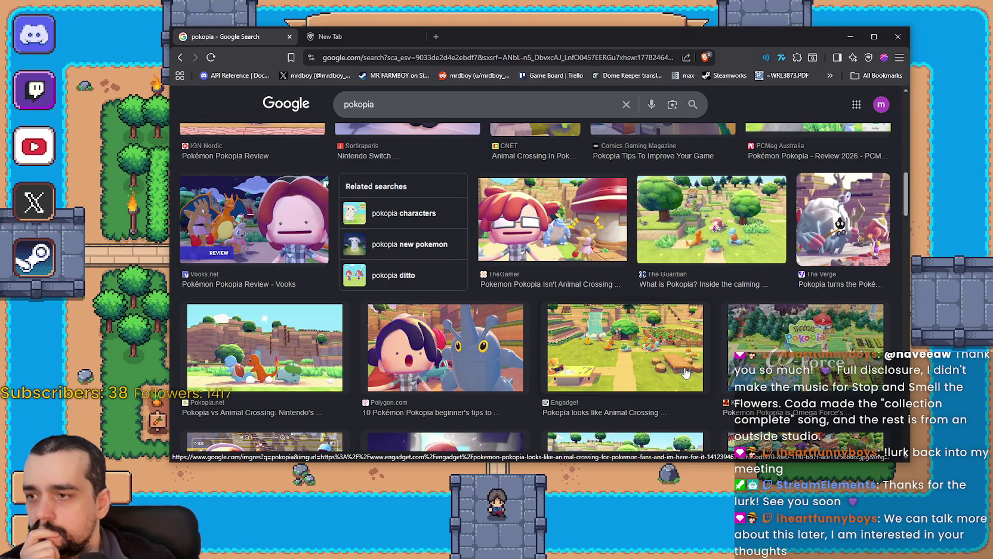
scroll(686, 373, "down", 3)
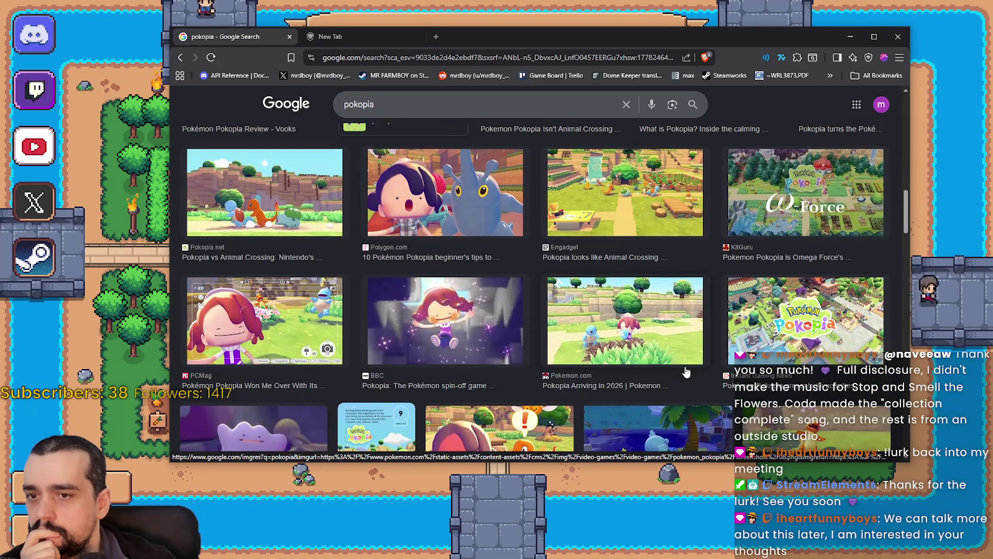
scroll(685, 372, "down", 2)
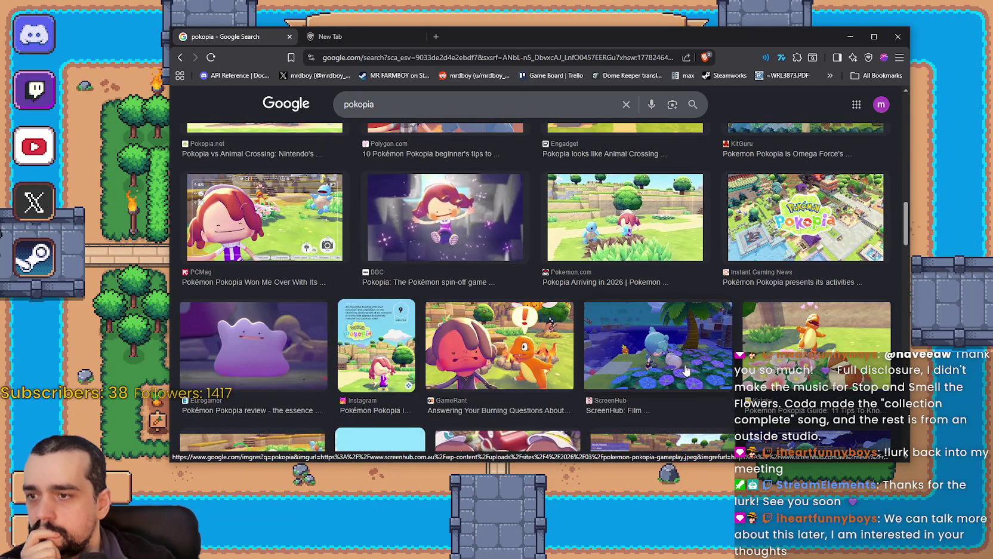
scroll(685, 371, "down", 2)
scroll(685, 368, "down", 1)
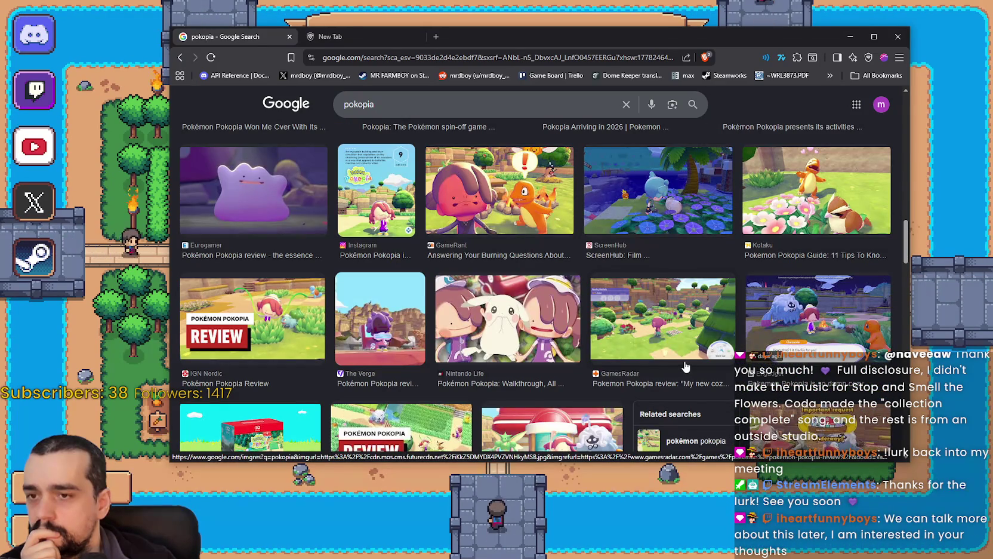
- Open the GamesRadar review image in the side preview and scroll around it
left_click(680, 328)
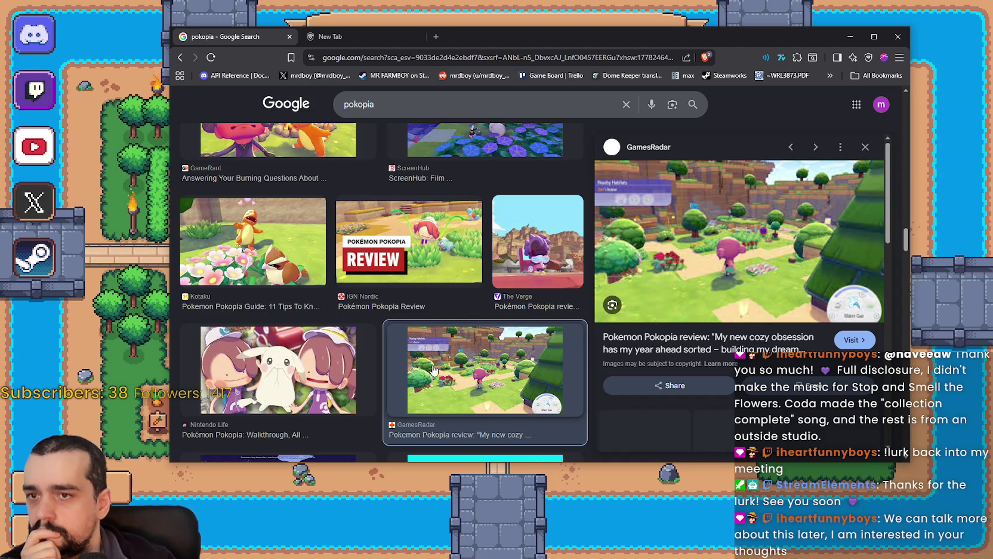
scroll(436, 366, "down", 4)
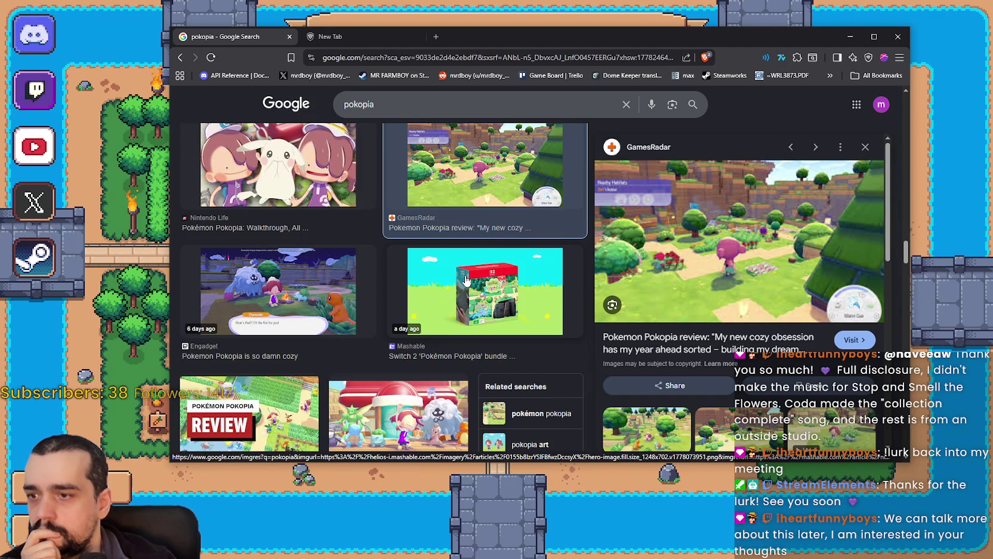
scroll(466, 279, "down", 1)
scroll(757, 239, "down", 4)
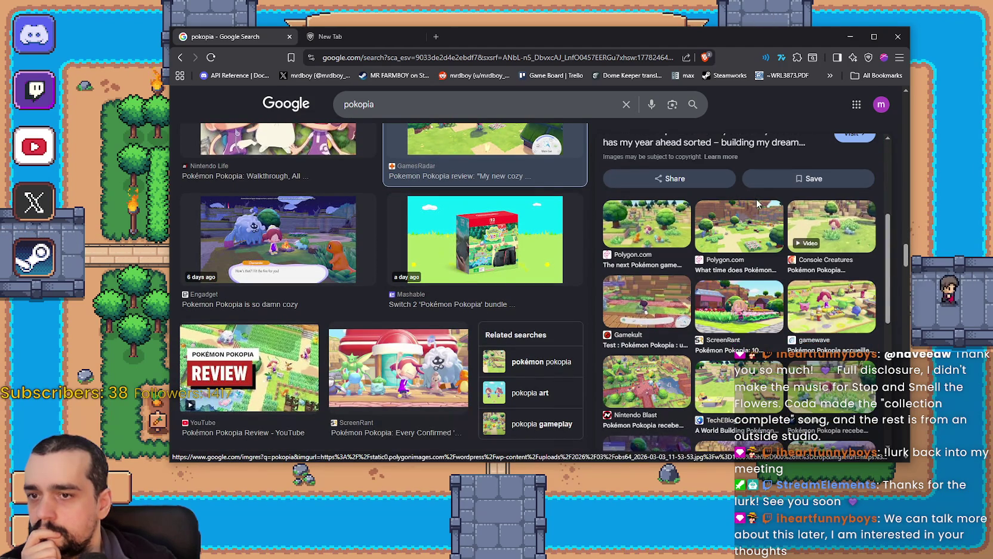
scroll(758, 239, "down", 2)
scroll(775, 332, "up", 5)
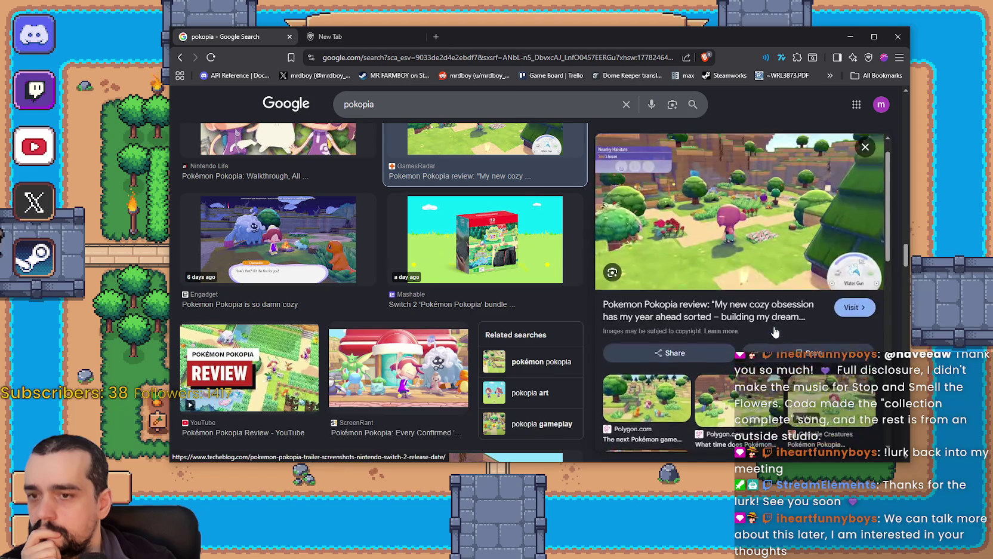
scroll(370, 274, "up", 3)
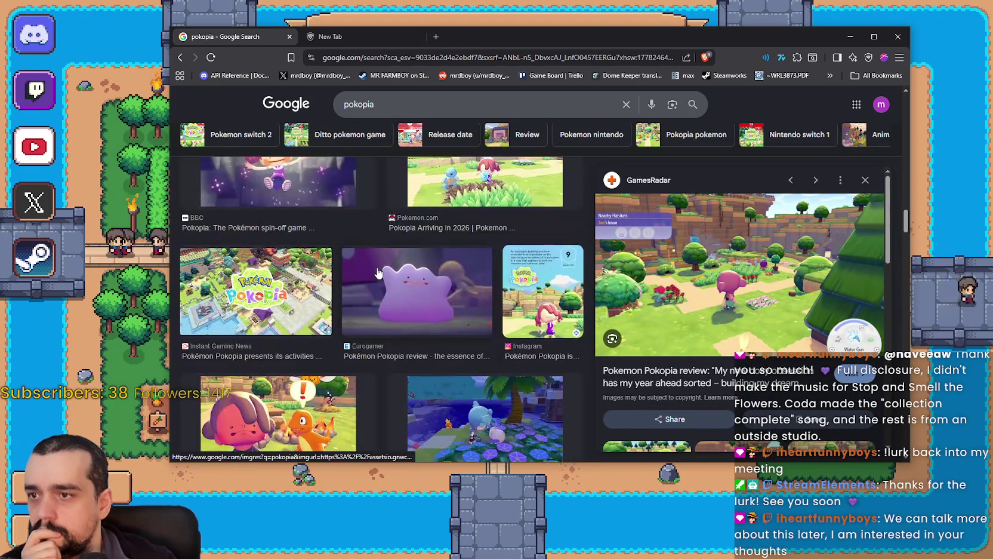
scroll(377, 272, "up", 2)
- Preview the Pokemon.com 'Pokémon Pokopia Arriving in 2026' image, browse results, then close the browser
left_click(481, 280)
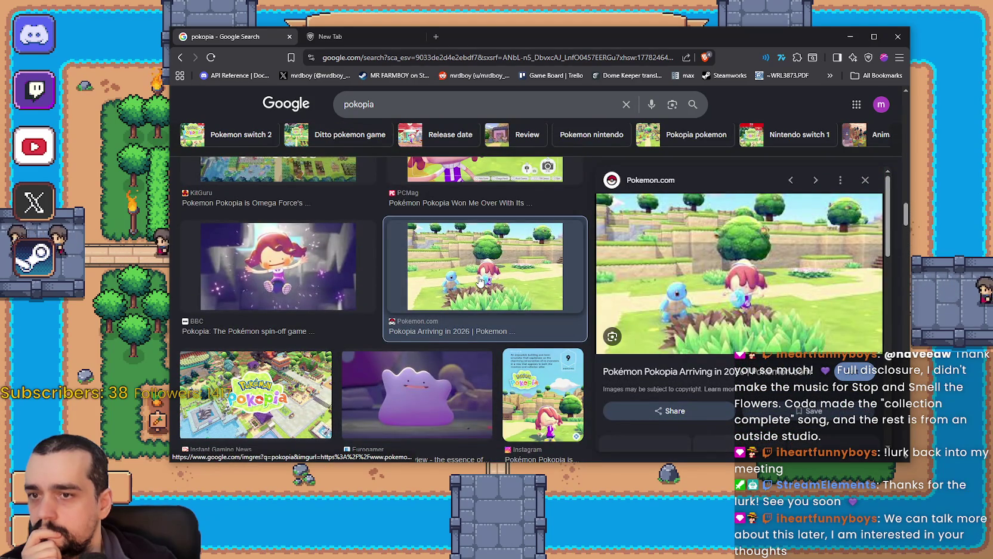
scroll(724, 377, "down", 2)
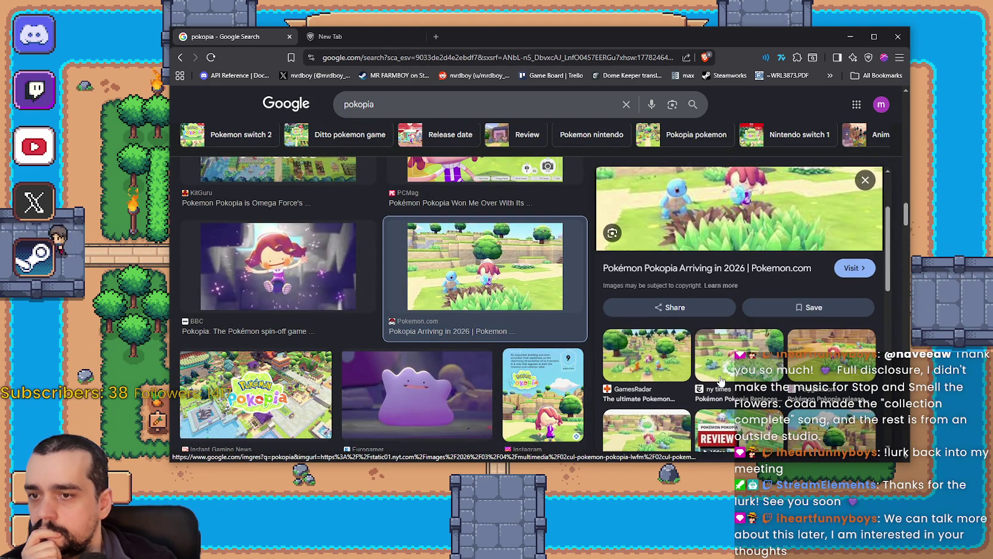
scroll(725, 374, "up", 2)
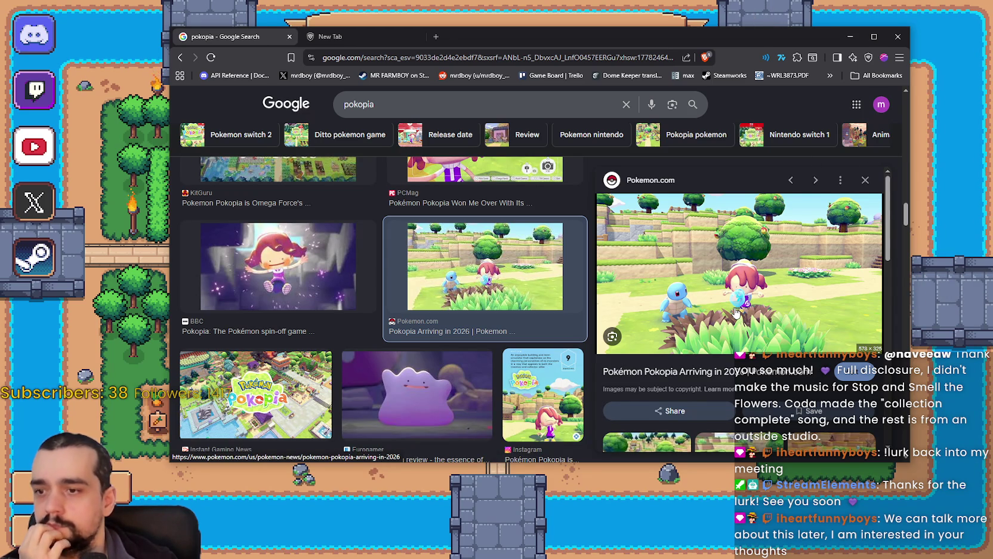
scroll(736, 313, "down", 1)
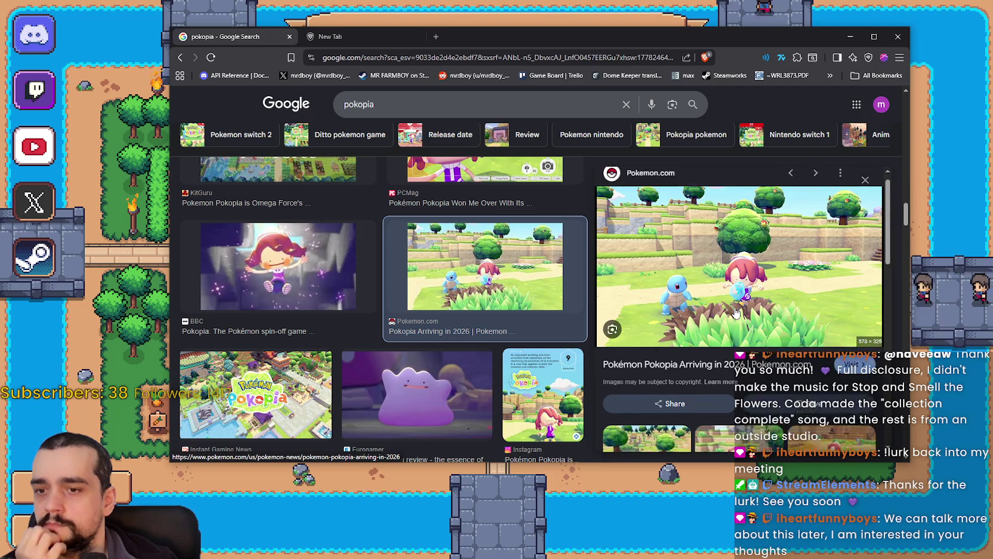
scroll(734, 306, "up", 1)
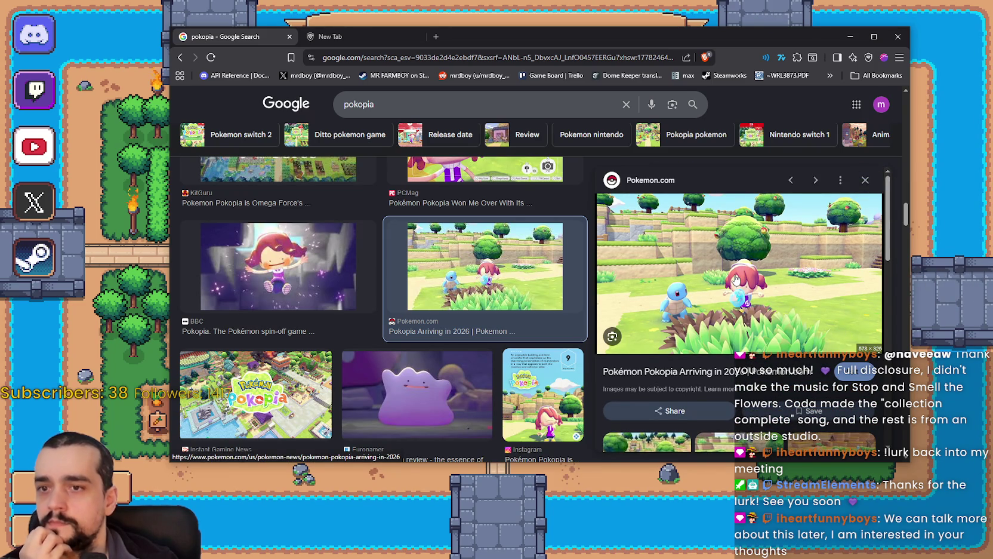
scroll(735, 280, "down", 3)
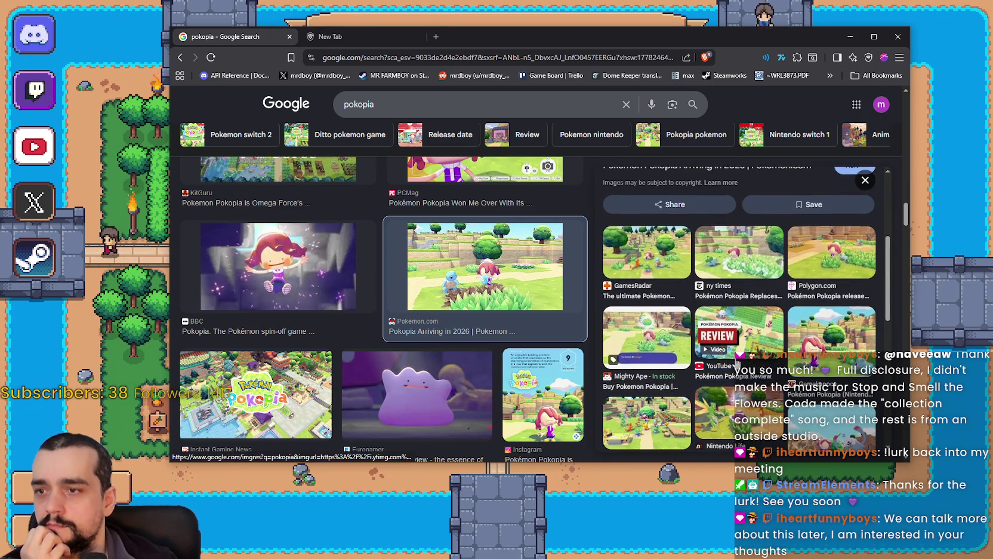
scroll(738, 363, "up", 3)
scroll(410, 342, "down", 4)
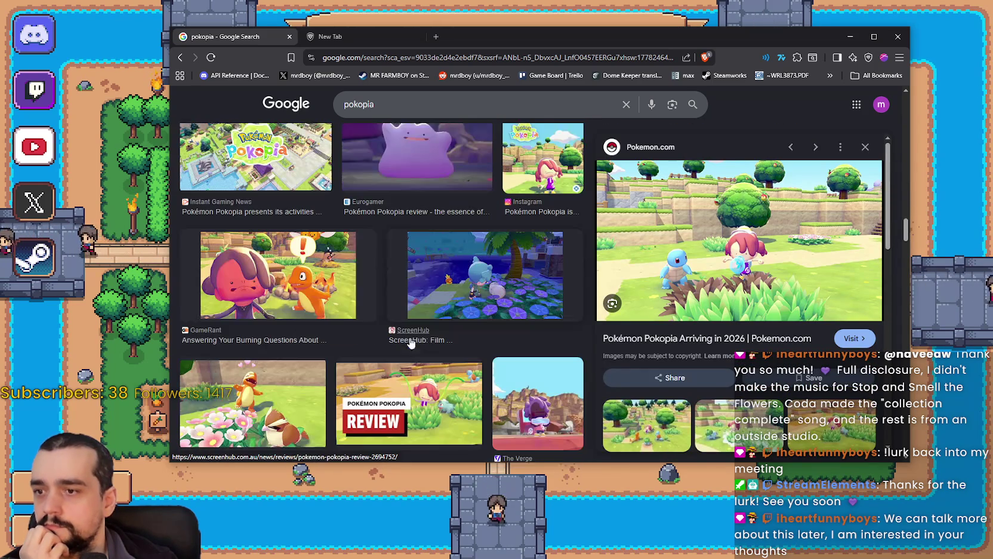
scroll(409, 319, "up", 3)
scroll(435, 308, "down", 3)
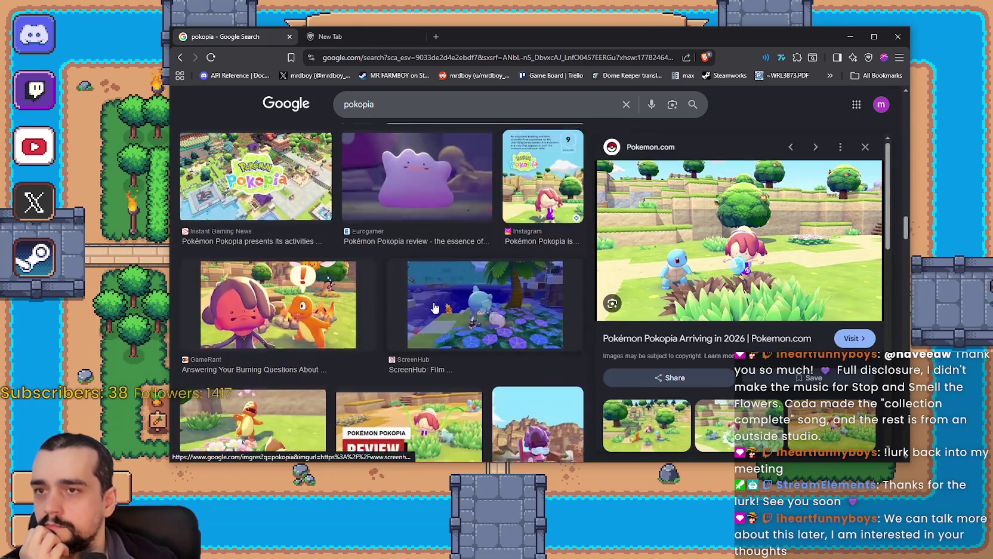
scroll(435, 307, "down", 2)
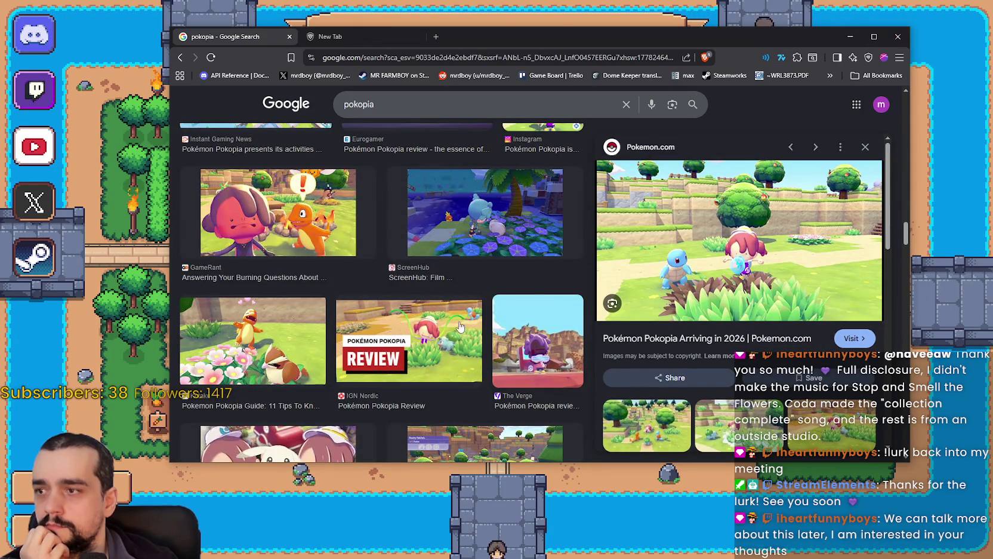
scroll(460, 326, "down", 2)
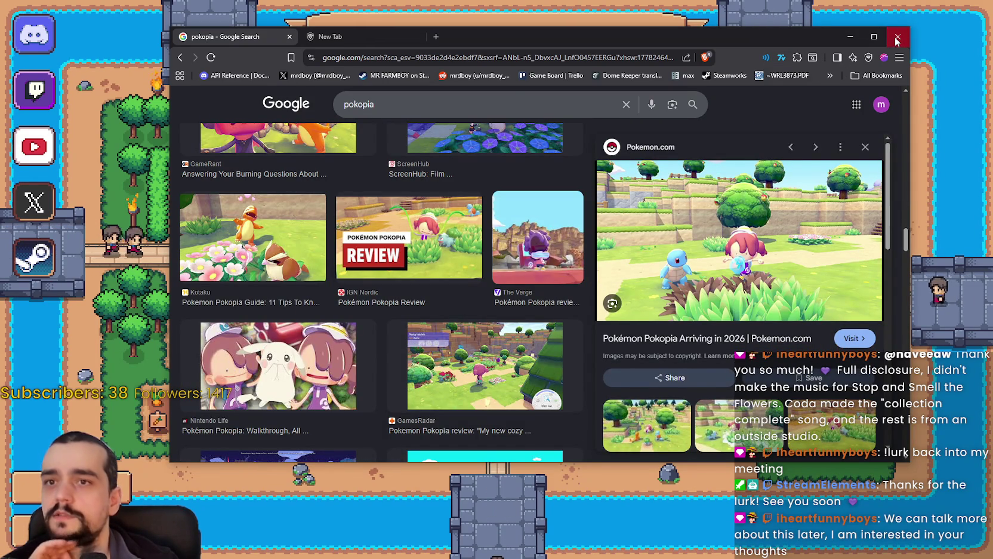
left_click(896, 38)
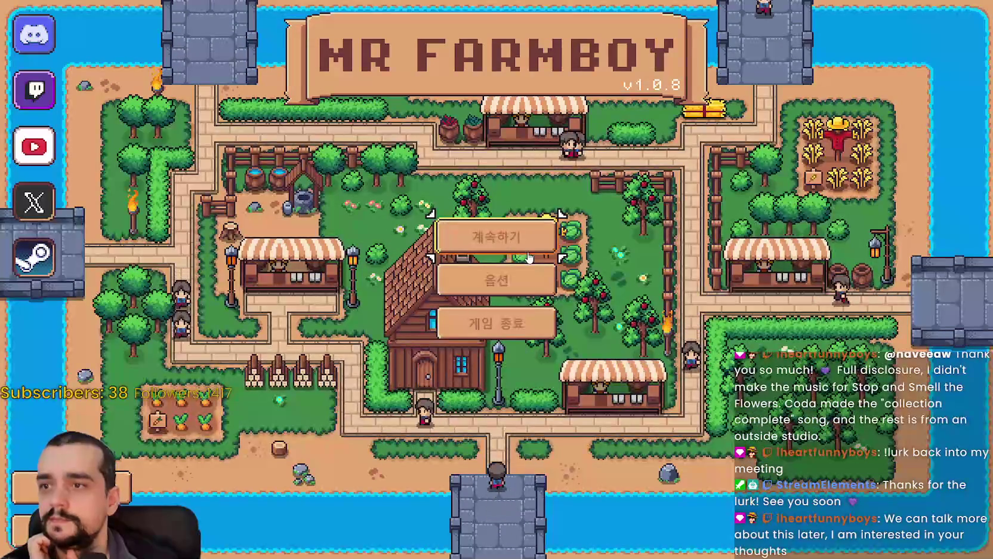
- Check the Korean game, video, audio and input options pages and the key-binding list, then cancel
left_click(469, 297)
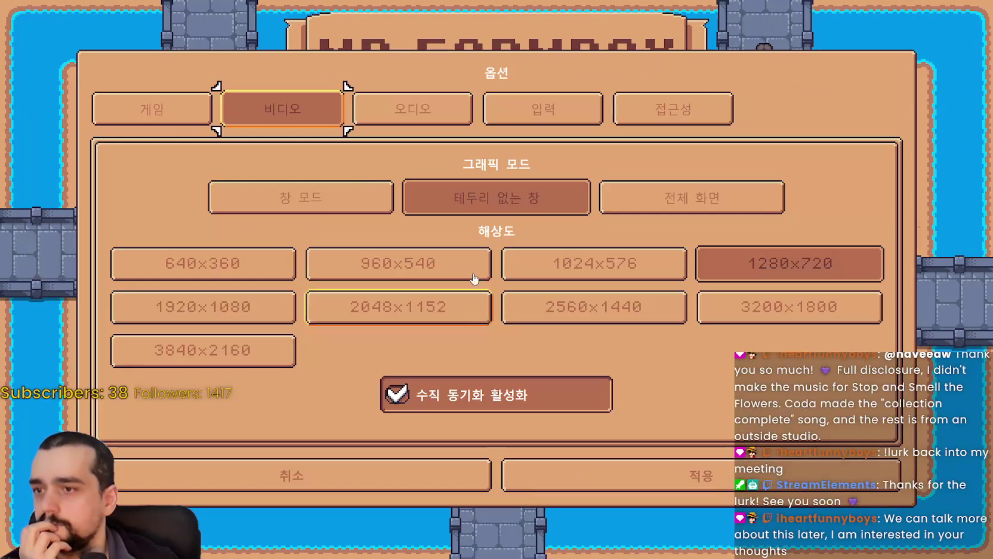
left_click(201, 114)
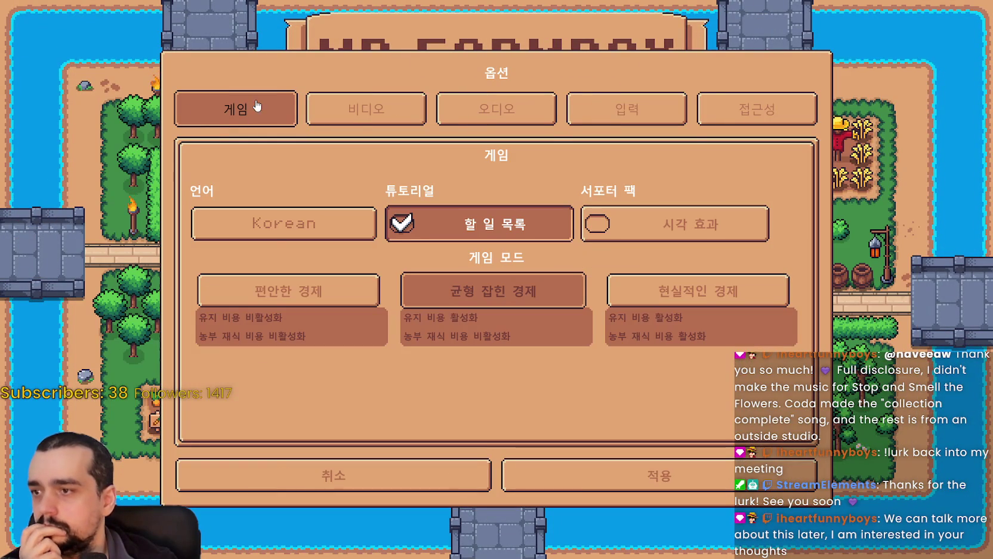
left_click(385, 107)
left_click(548, 113)
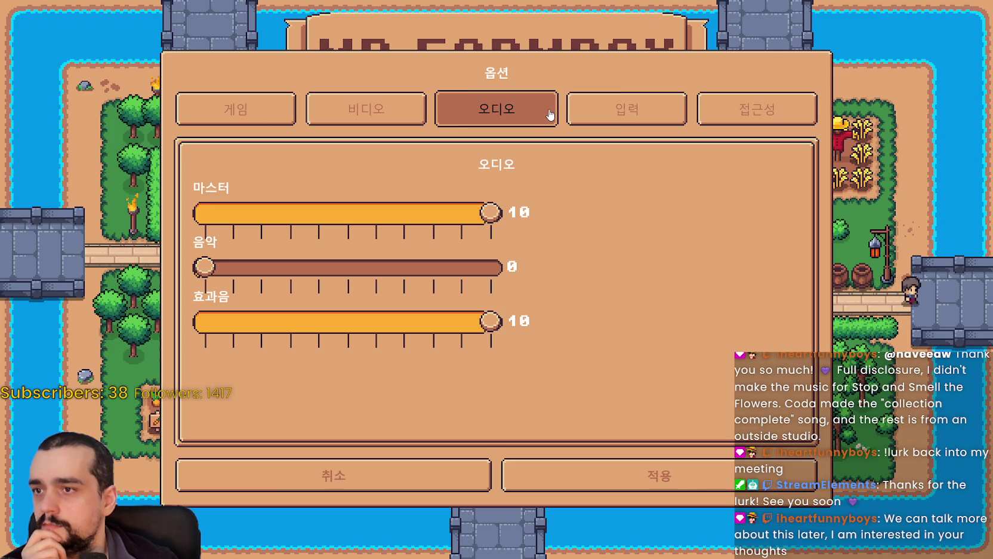
left_click(636, 113)
left_click(658, 199)
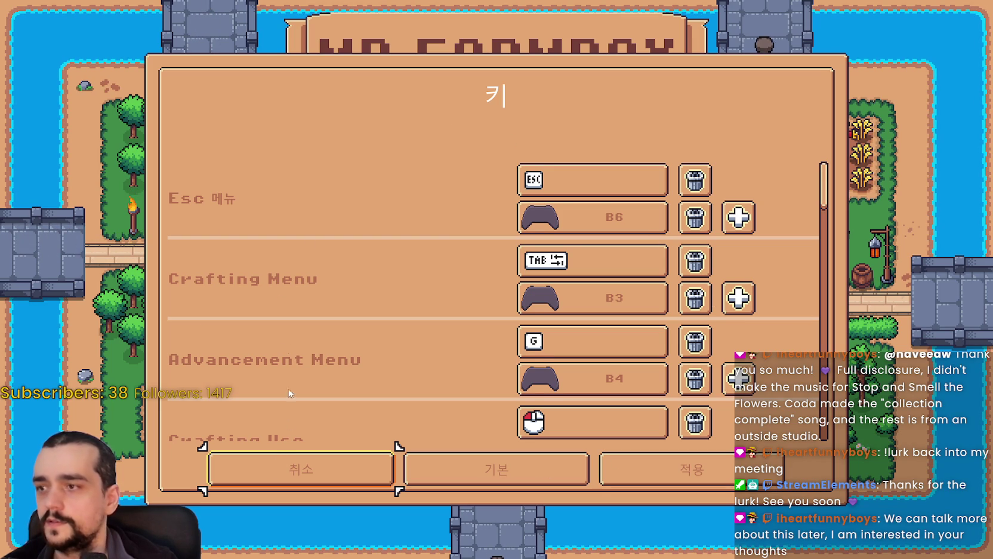
scroll(267, 292, "down", 2)
scroll(281, 418, "up", 2)
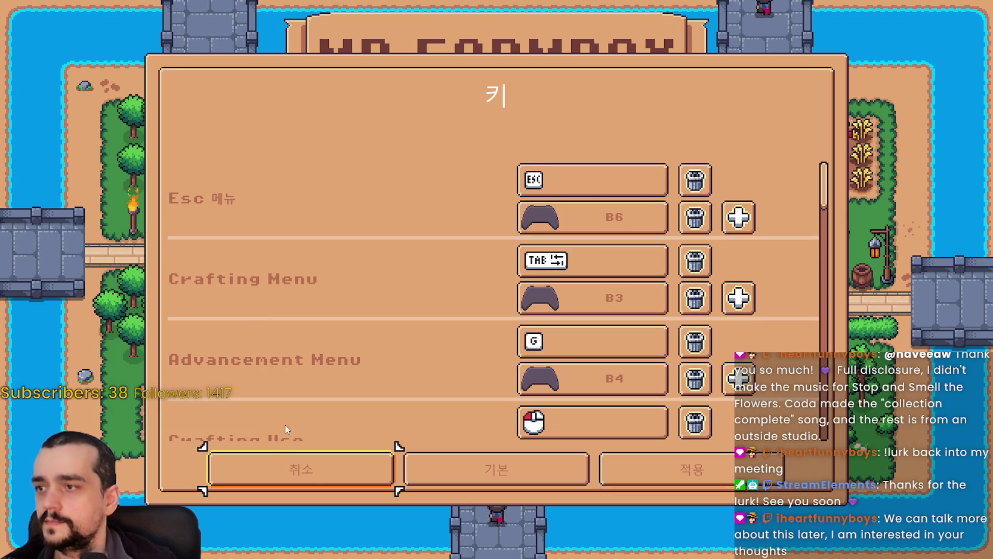
left_click(316, 474)
- Switch the game language to French, recheck the key-binding list, and apply
left_click(248, 111)
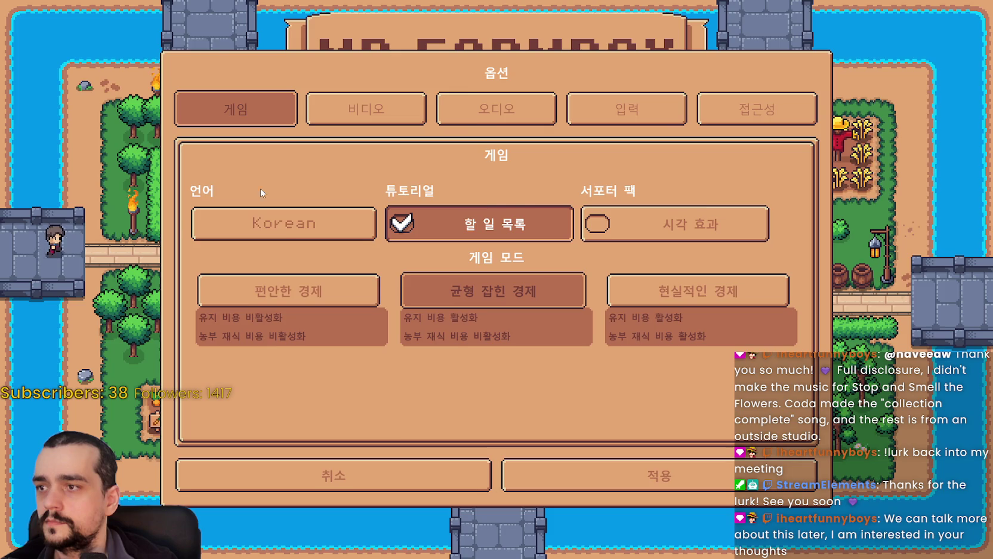
left_click(286, 224)
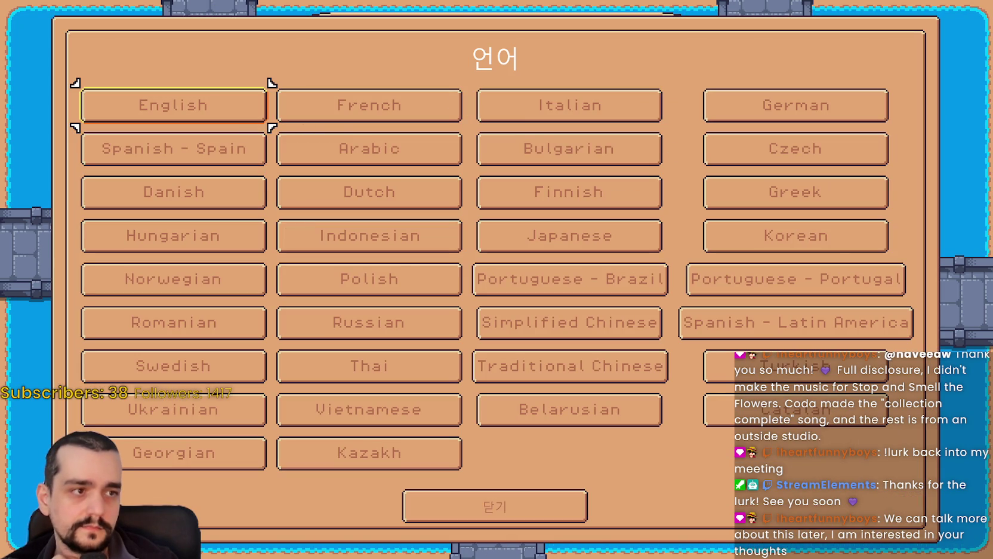
left_click(421, 110)
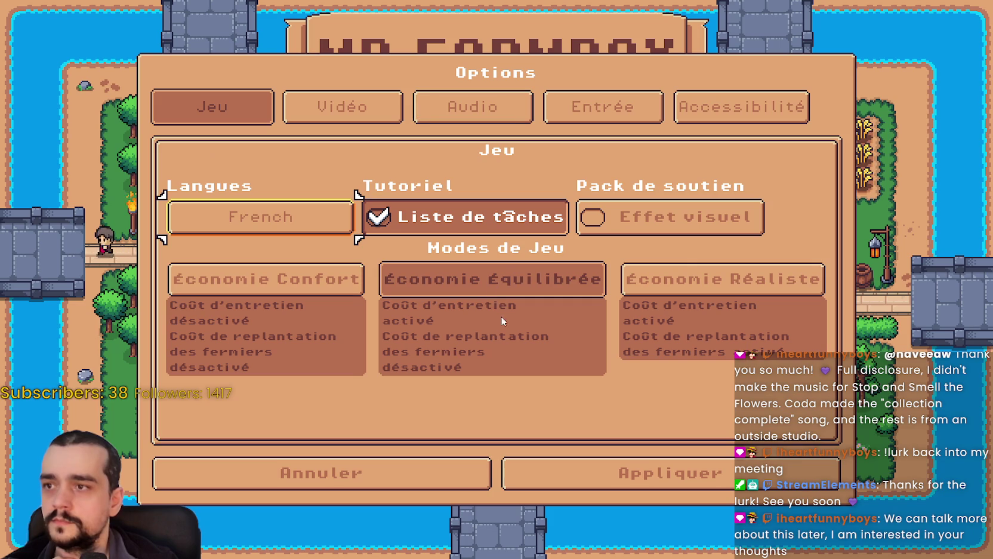
left_click(603, 107)
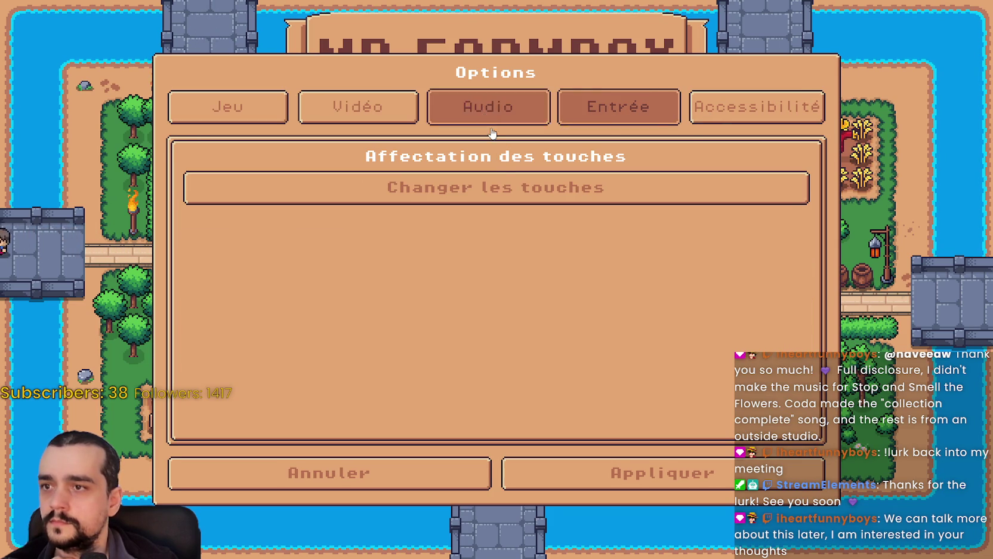
left_click(441, 201)
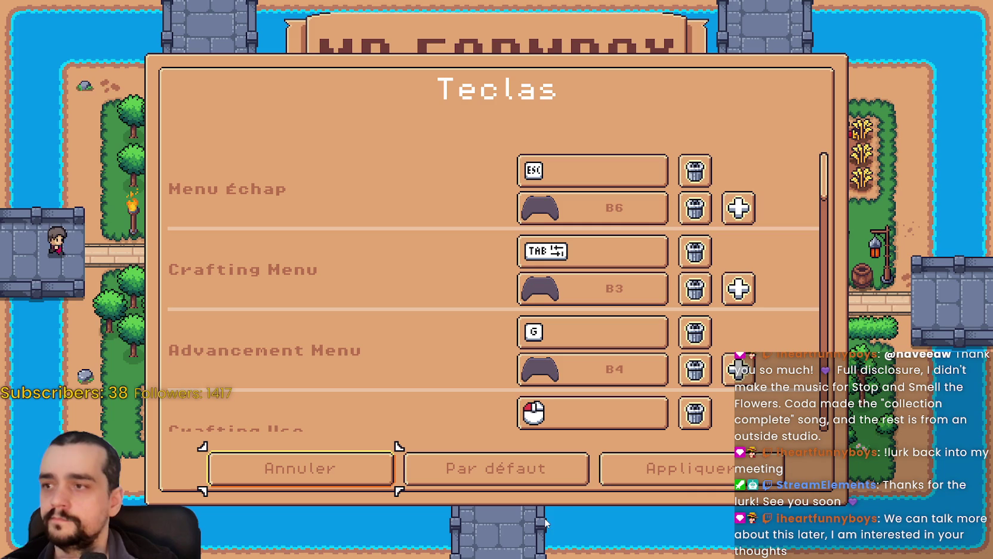
left_click(668, 485)
left_click(609, 478)
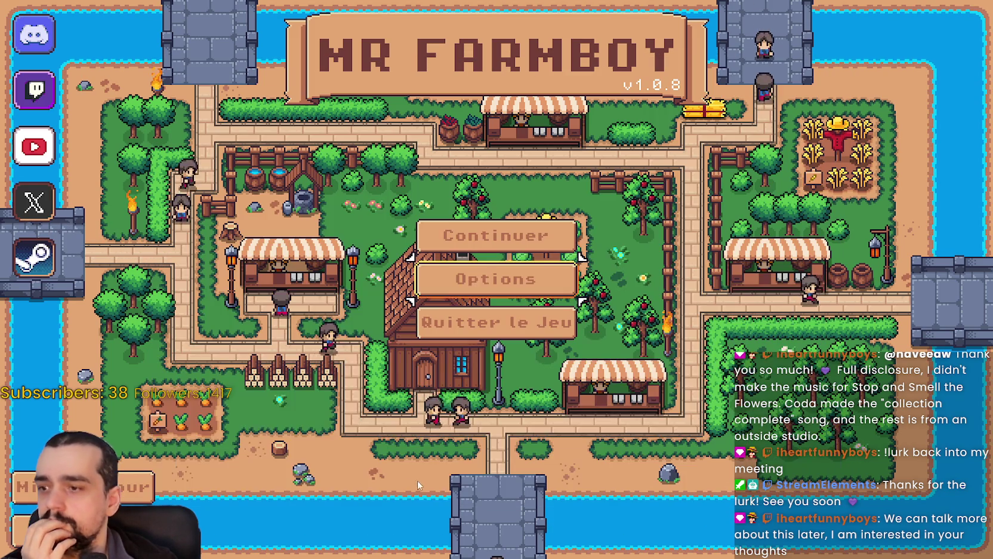
- Set the language back to English, apply, and exit the game to the editor
left_click(476, 279)
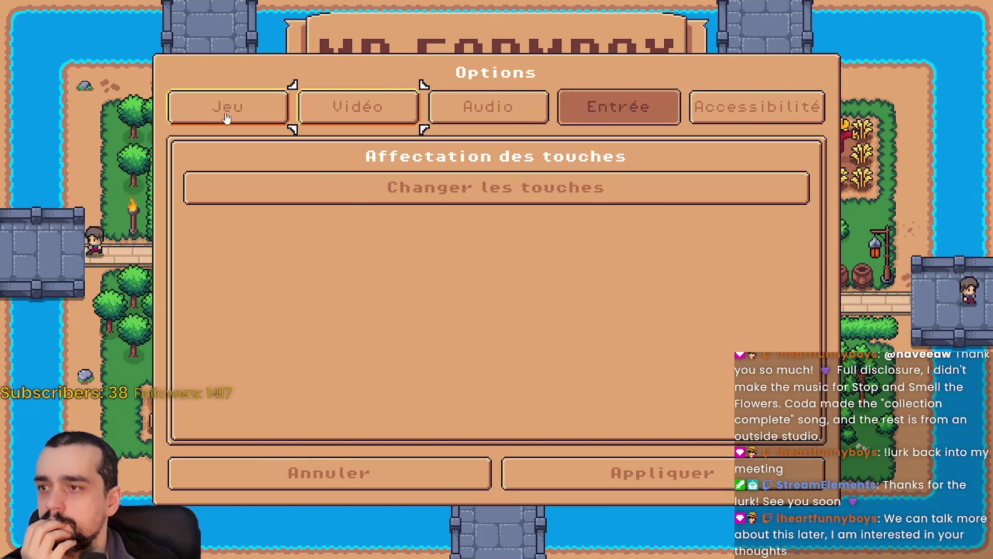
left_click(227, 118)
left_click(233, 215)
left_click(174, 100)
left_click(656, 473)
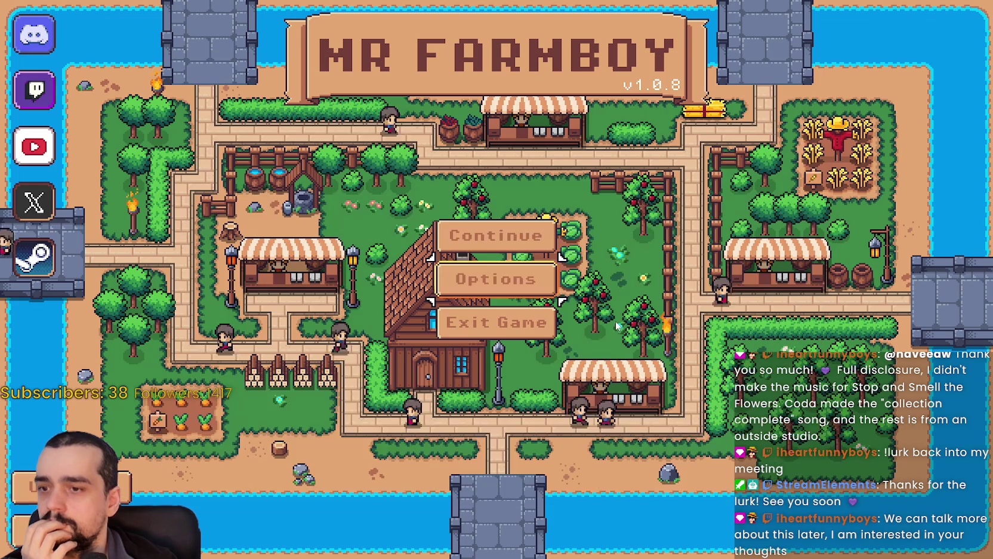
left_click(495, 325)
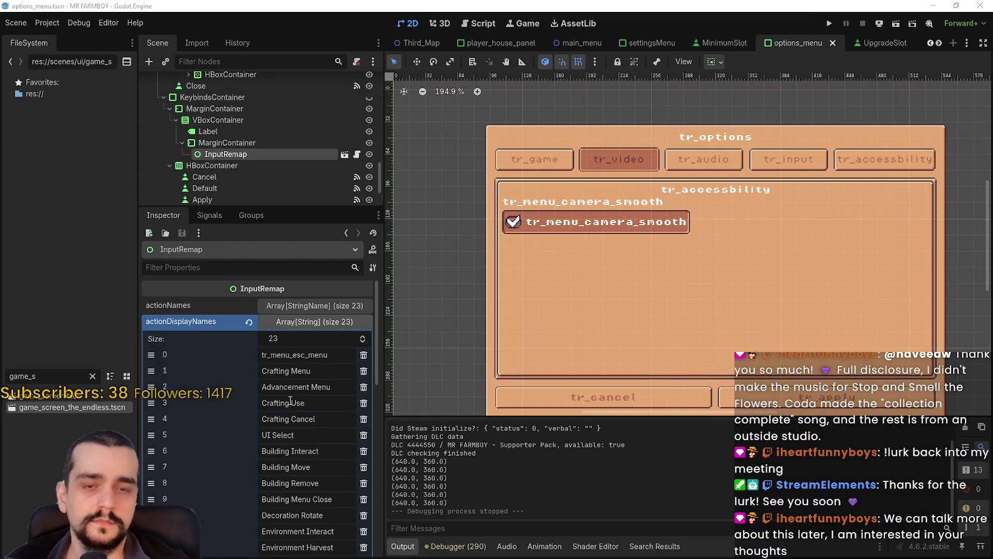
- Set the first two InputRemap display names to tr_menu_crafting_menu and tr_menu_adv_menu, and save
double_click(310, 371)
type("tr_menu_crafting_menu")
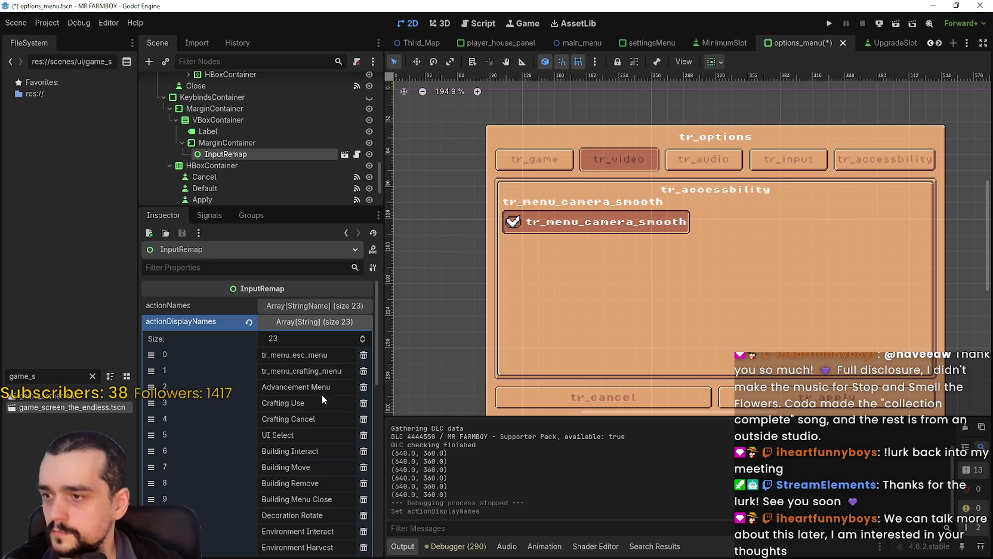
left_click(330, 388)
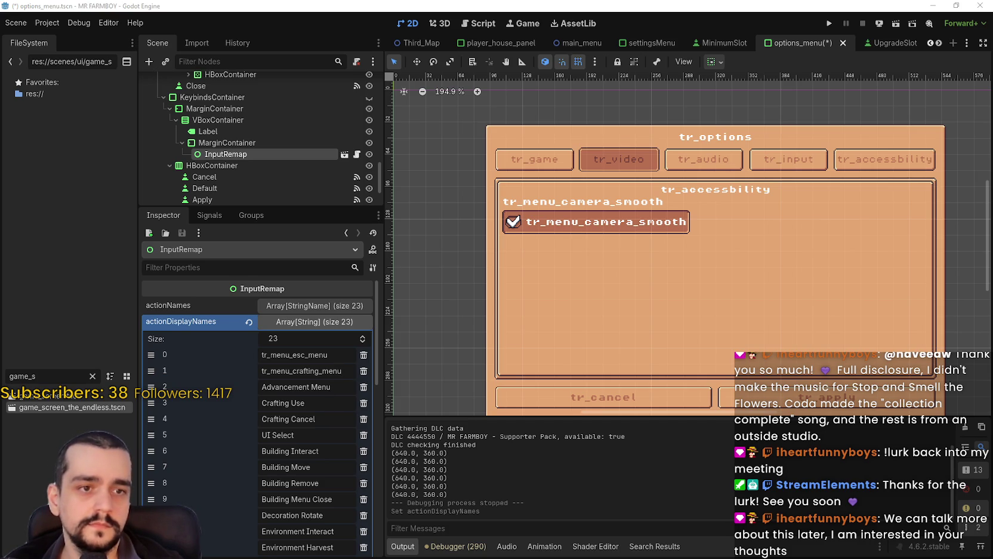
triple_click(290, 386)
type("tr_menu_adv_menu")
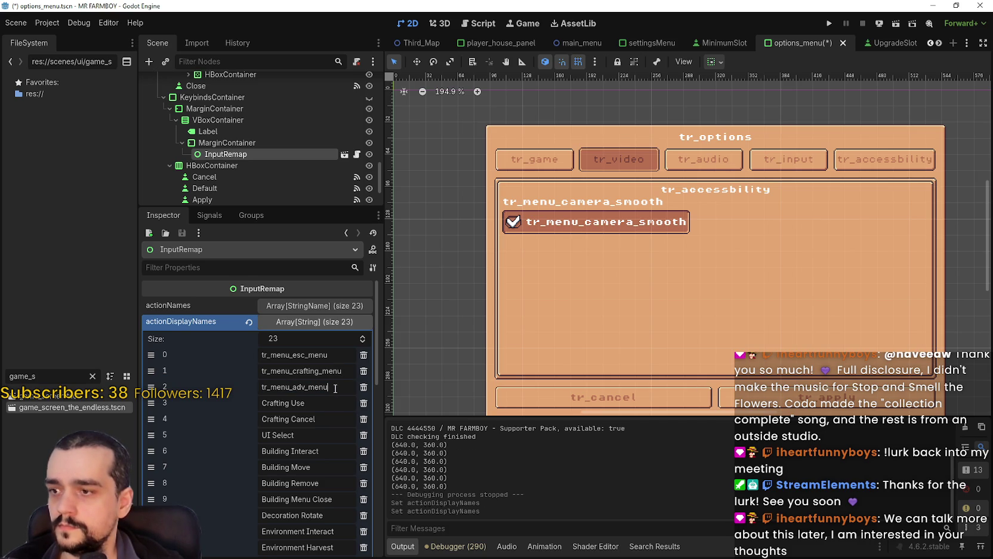
key("ctrl+s")
key("alt+Tab")
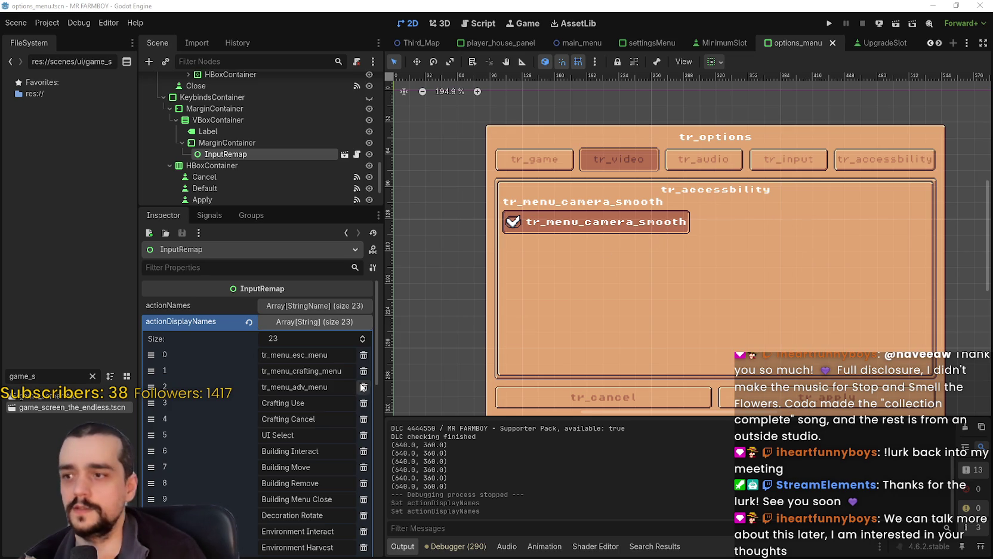
- Replace items 3–5 with tr_menu_crafting_use, tr_menu_crafting_cancel and tr_menu_ui_select, saving after each
left_click(300, 405)
key("ctrl+a")
type("tr_menu_crafting_use")
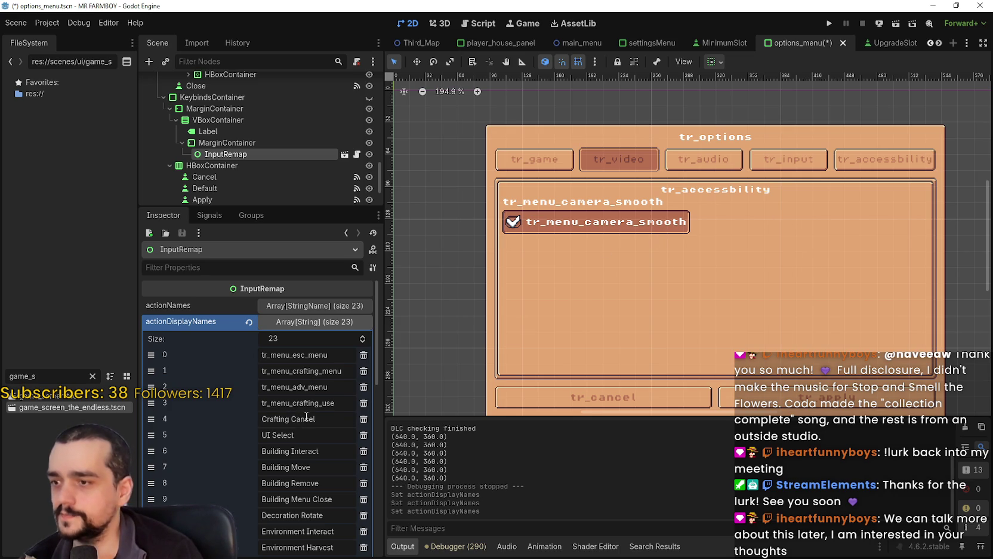
left_click_drag(314, 418, 260, 418)
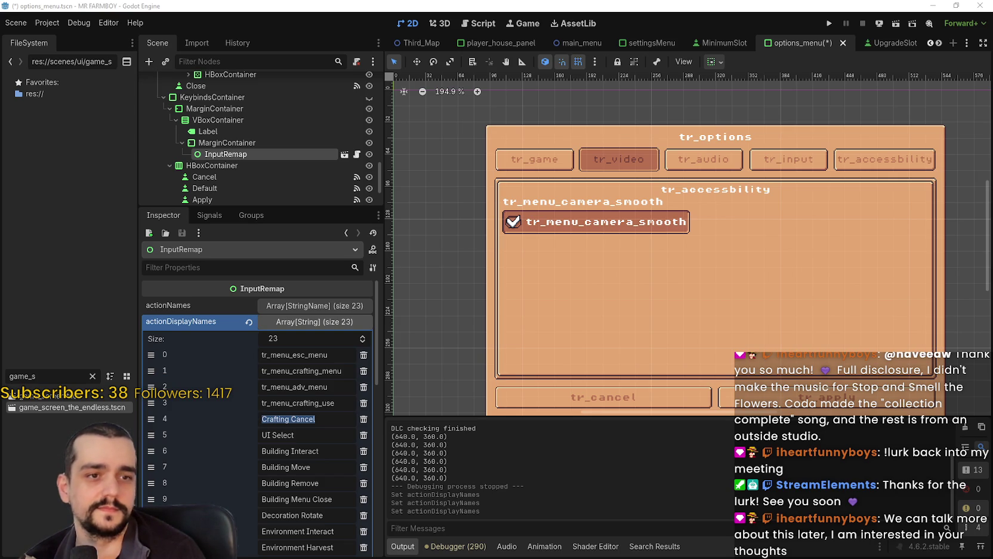
type("tr_menu_crafting_cancel")
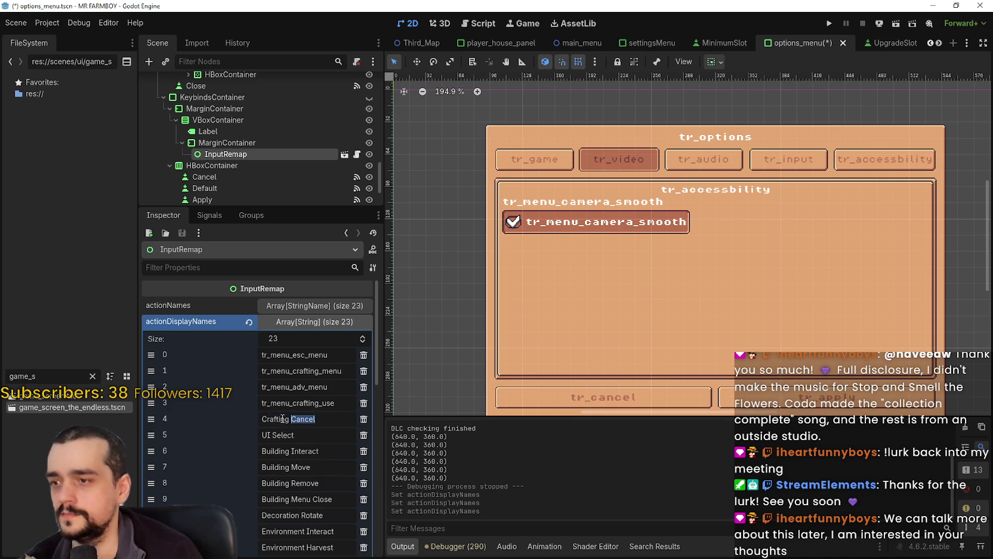
key("ctrl+s")
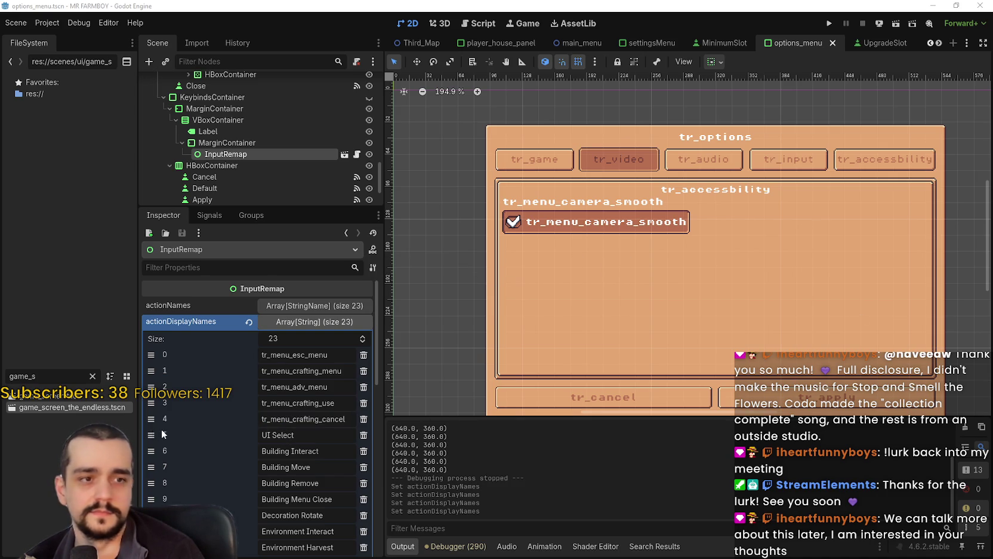
triple_click(263, 435)
type("tr_menu_ui_select")
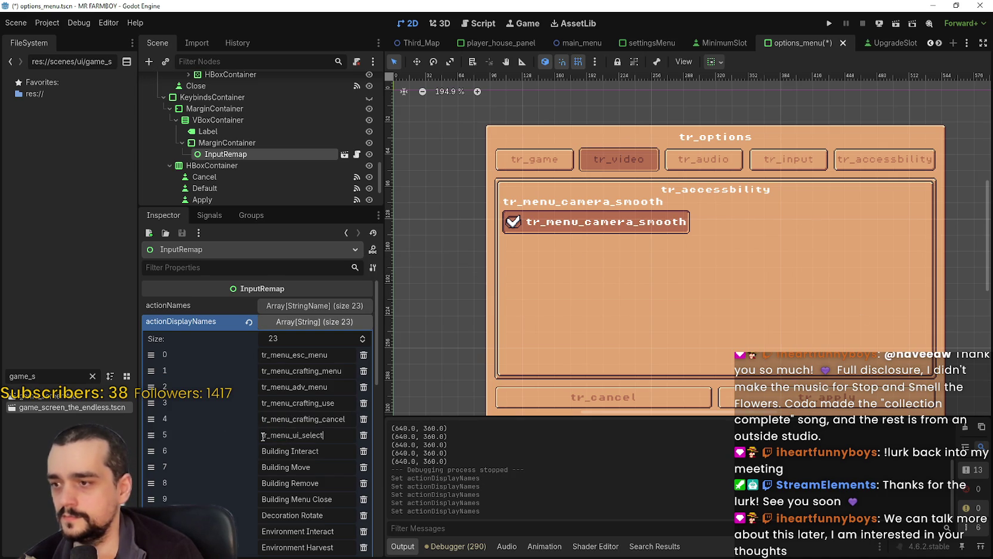
key("ctrl+s")
- Paste tr_menu_ keys over Building Interact, Building Move and Building Remove (items 6–8), saving each
scroll(291, 397, "down", 3)
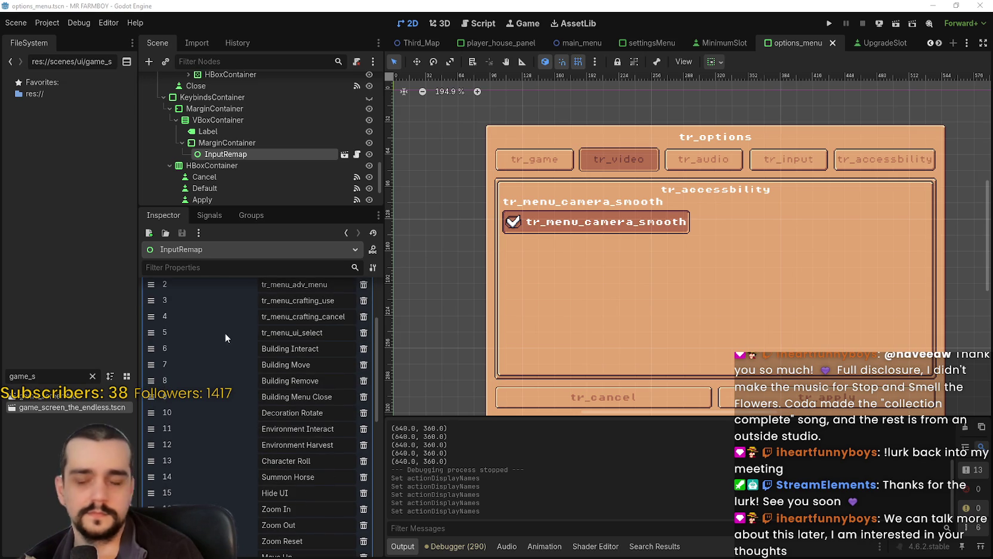
double_click(304, 348)
key("ctrl+a")
type("tr_menu_build_interact")
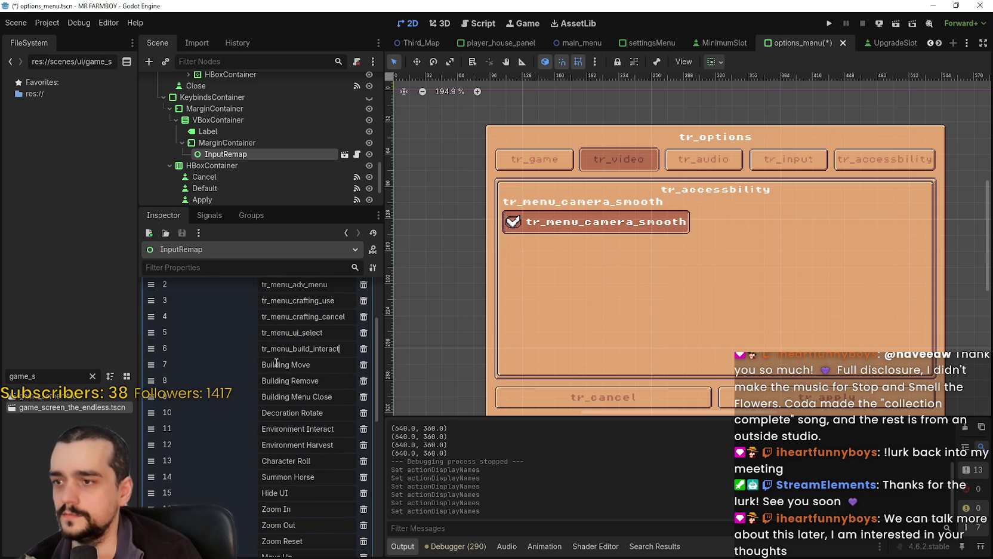
key("ctrl+s")
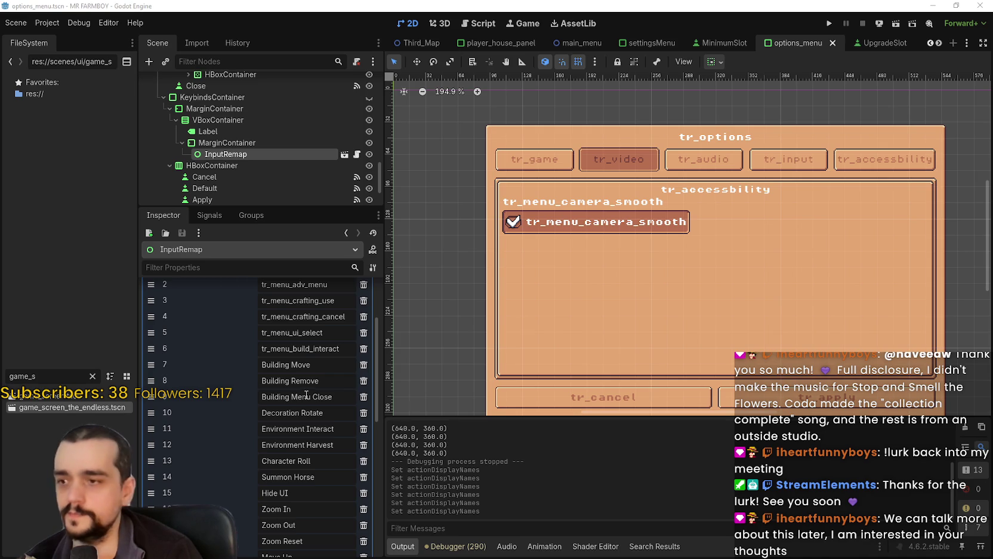
left_click(263, 365)
key("ctrl+a")
type("tr_menu_build_move")
key("ctrl+s")
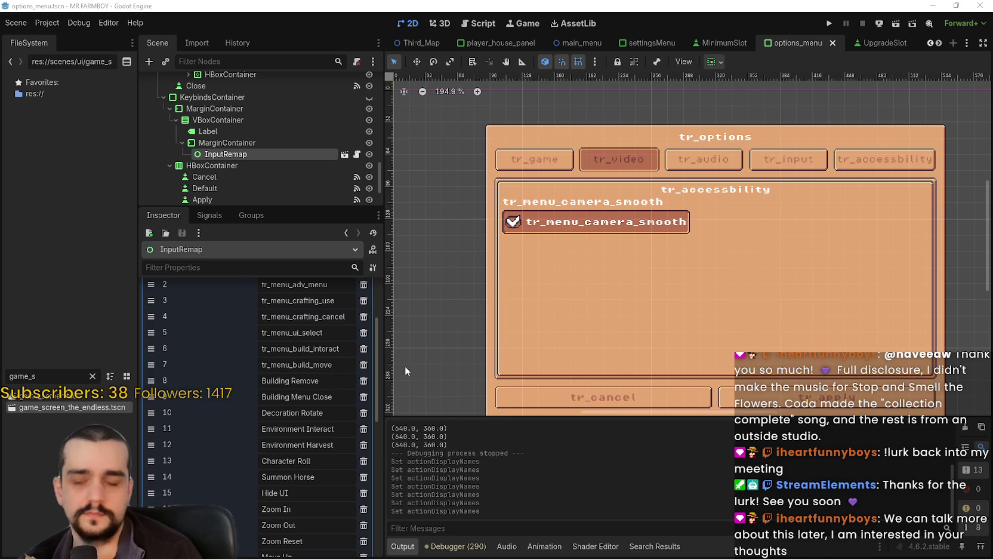
left_click(286, 381)
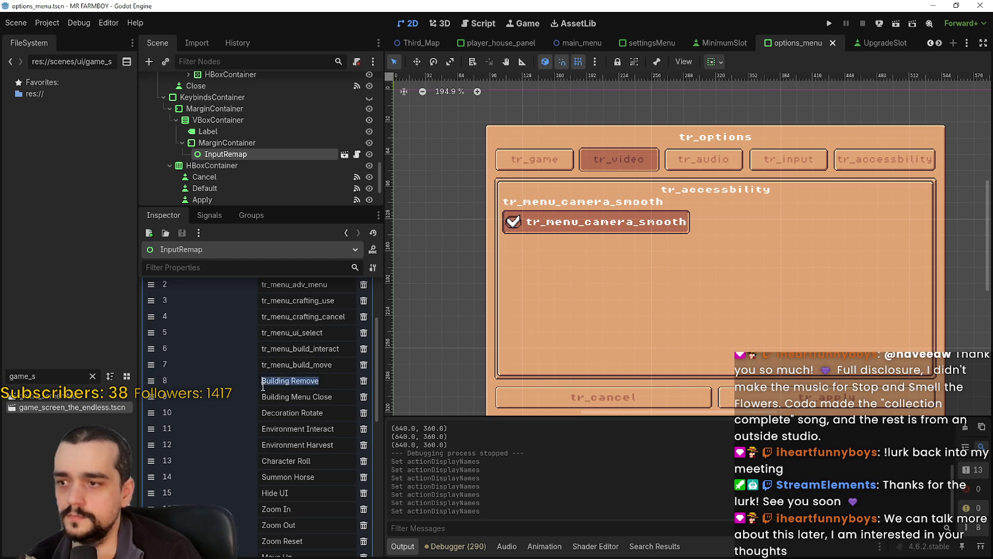
key("ctrl+a")
type("tr_menu_build_remove")
key("ctrl+s")
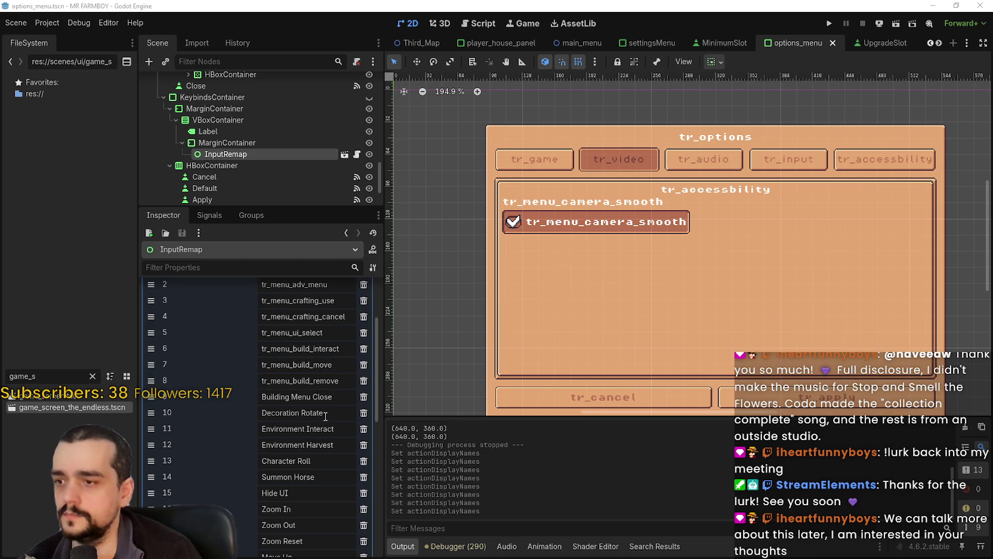
- Replace Building Menu Close and Decoration Rotate (items 9–10) with their tr_menu_ keys, saving each
left_click_drag(310, 414, 252, 411)
left_click(318, 396)
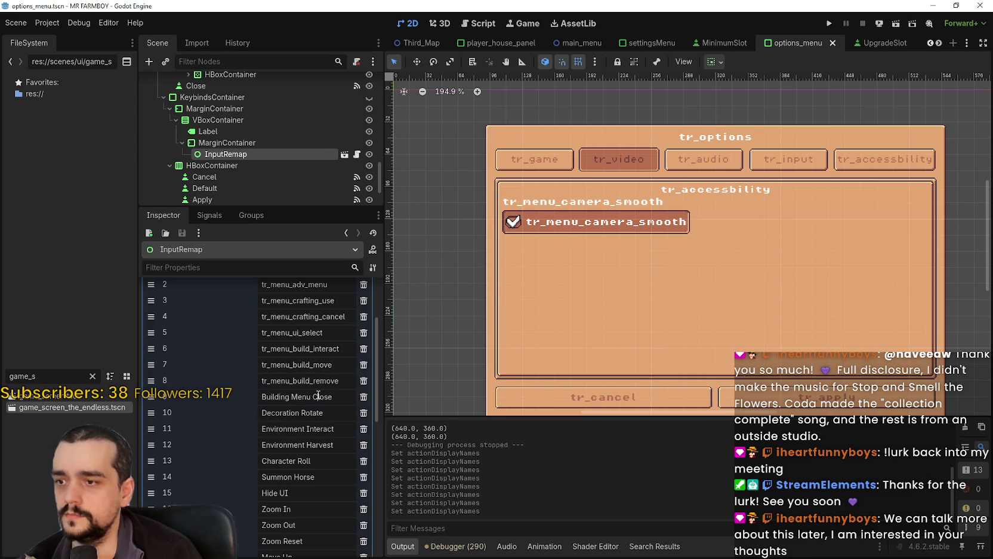
left_click_drag(332, 396, 261, 397)
type("tr_menu_build_close")
key("ctrl+s")
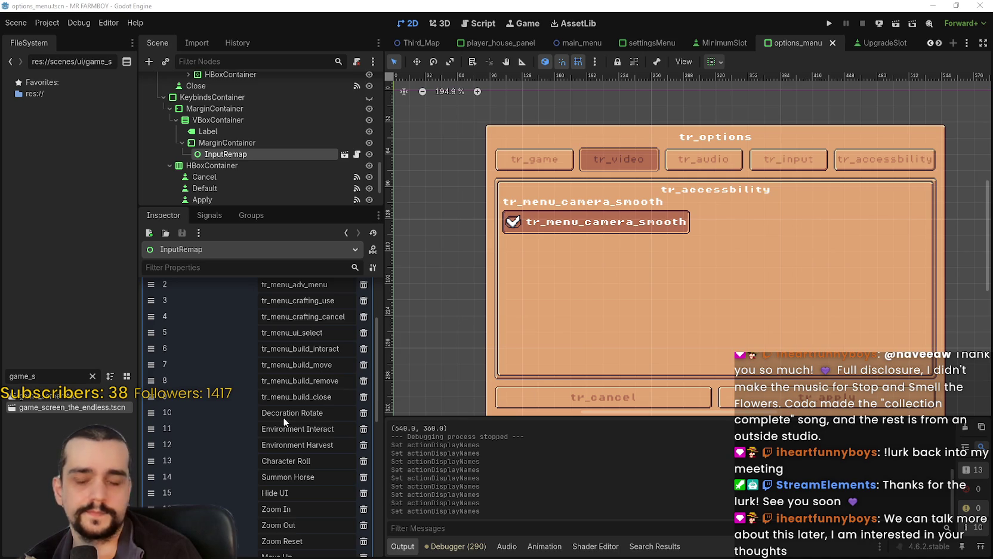
left_click_drag(322, 413, 261, 413)
type("tr_menu_decoration_rotate")
key("ctrl+s")
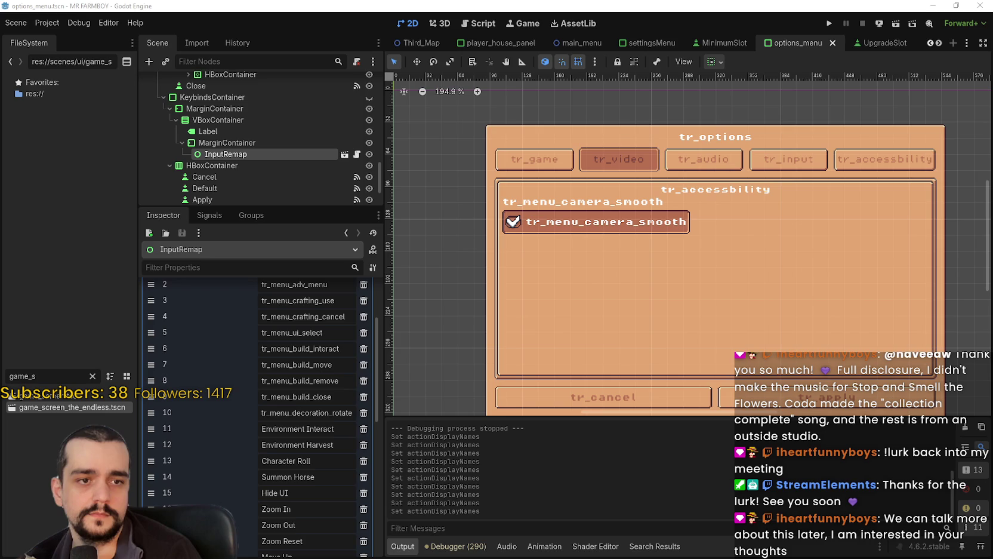
- Swap Environment Interact, Environment Harvest and Character Roll (items 11–13) for tr_menu_ keys through tr_menu_character_roll, saving each
left_click_drag(321, 427, 260, 429)
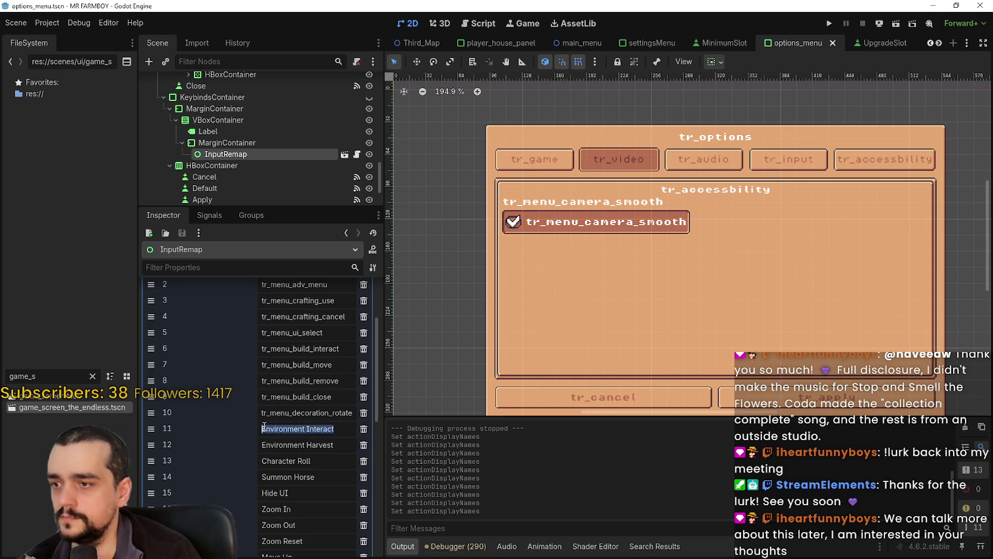
key("ctrl+v")
key("ctrl+s")
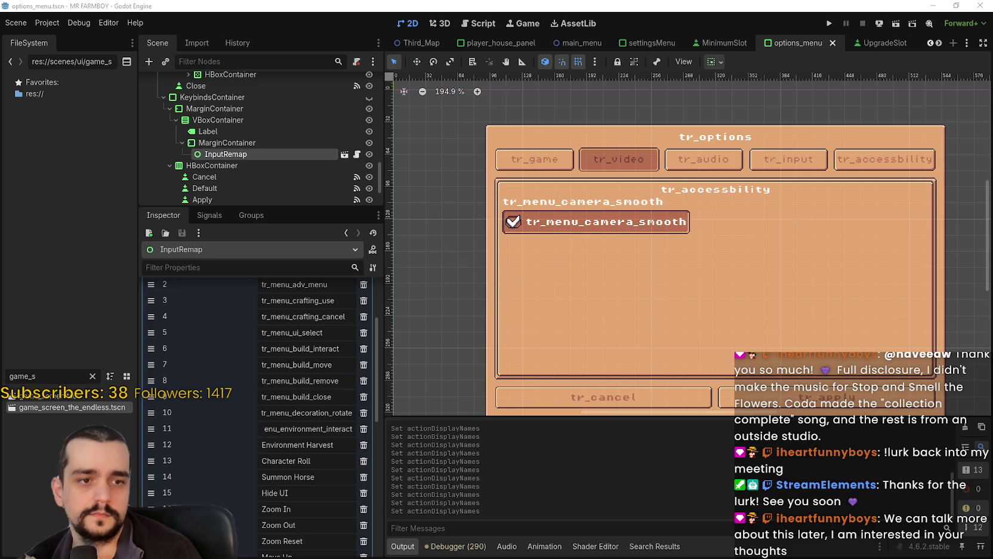
triple_click(312, 445)
key("ctrl+v")
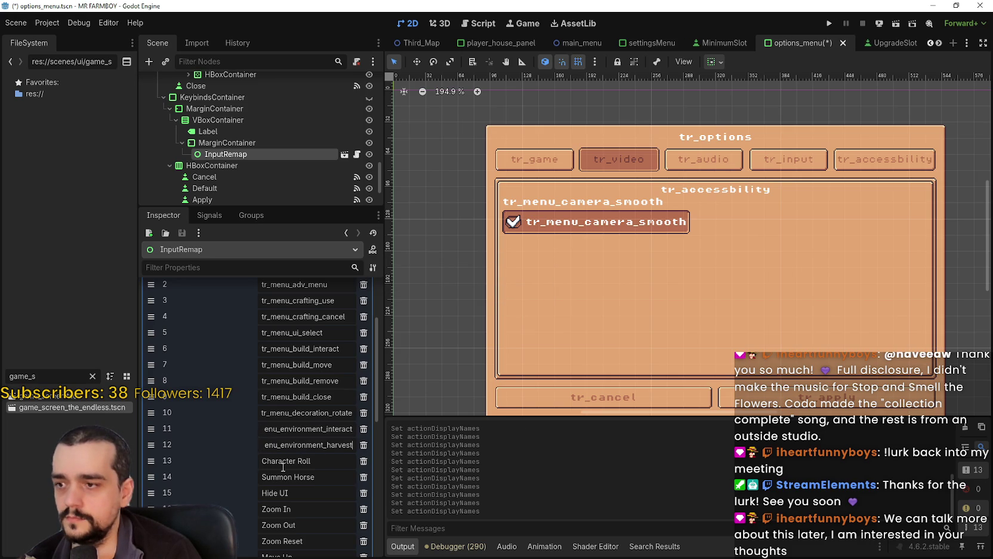
left_click_drag(278, 436, 247, 428)
left_click(292, 445)
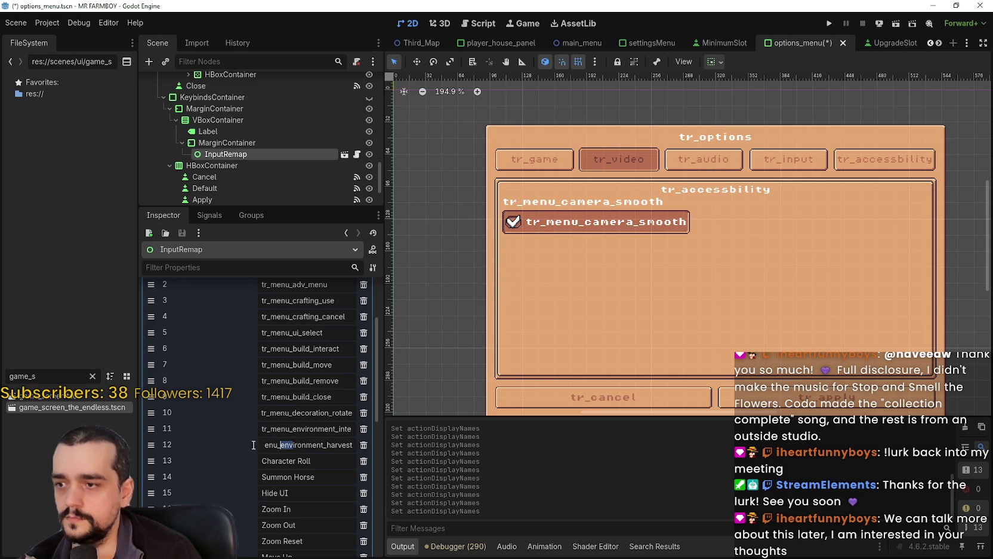
key("ctrl+s")
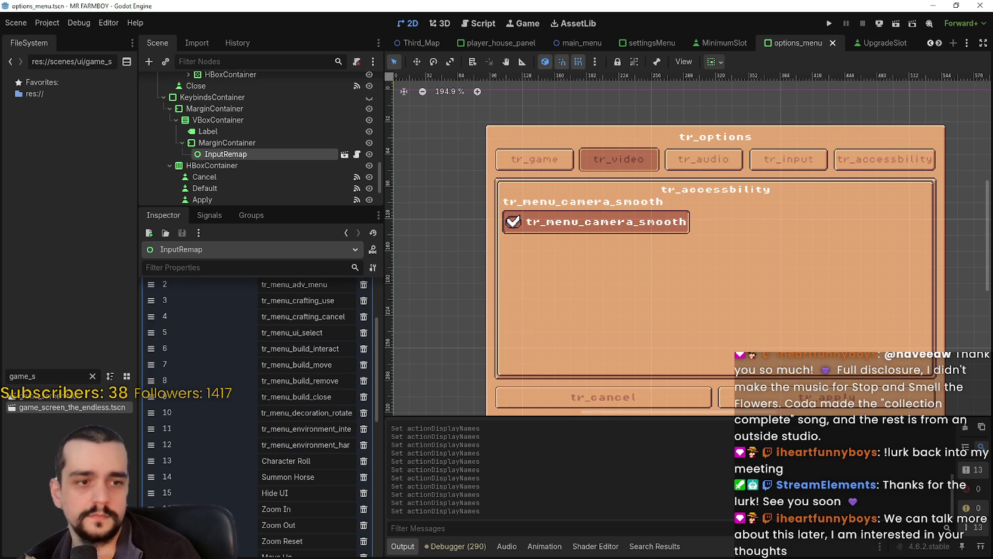
triple_click(286, 460)
type("tr_menu_character_roll")
key("ctrl+s")
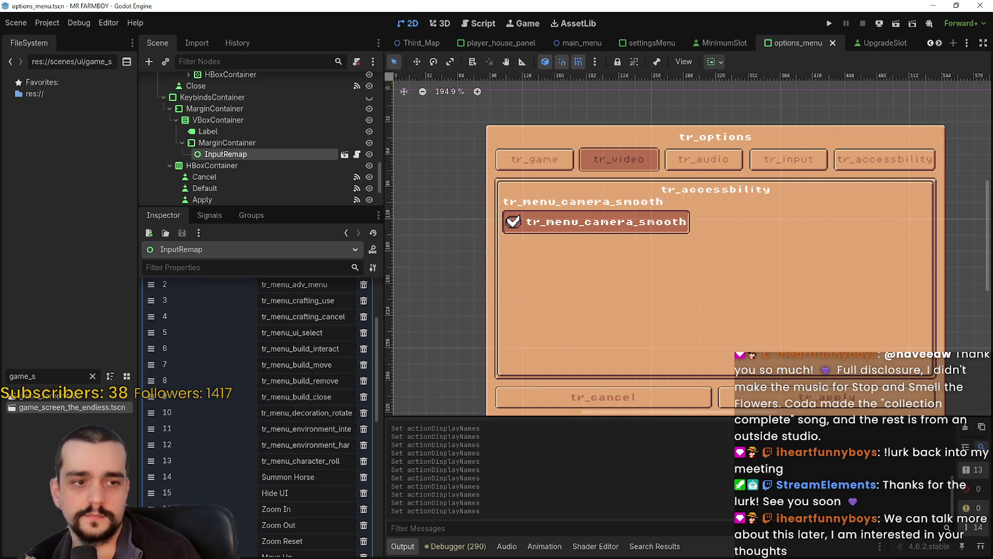
scroll(264, 486, "down", 4)
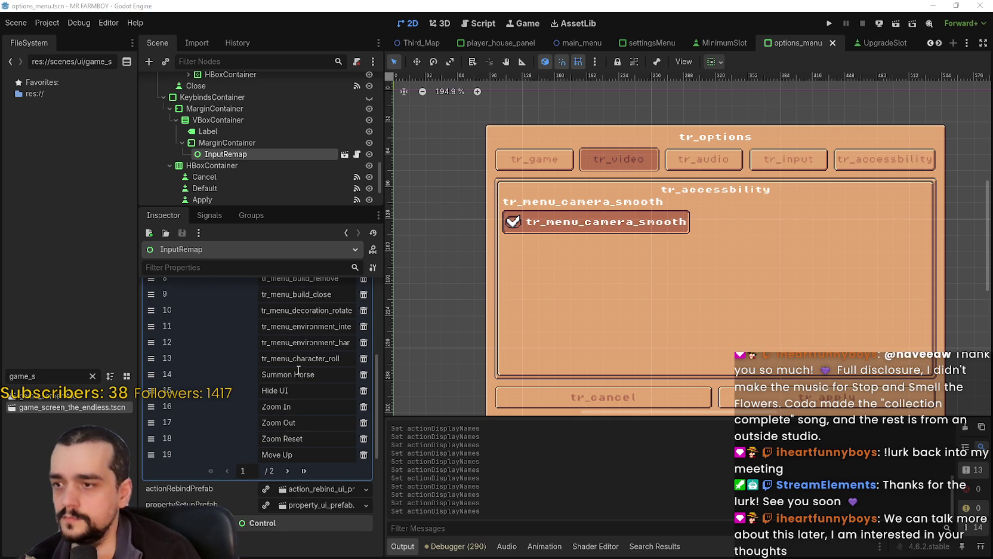
- Set items 14–16 to tr_menu_summon_horse, tr_menu_hide_ui and tr_menu_zoom_in, saving each, then recheck item 15
triple_click(300, 371)
type("tr_menu_summon_horse")
key("ctrl+s")
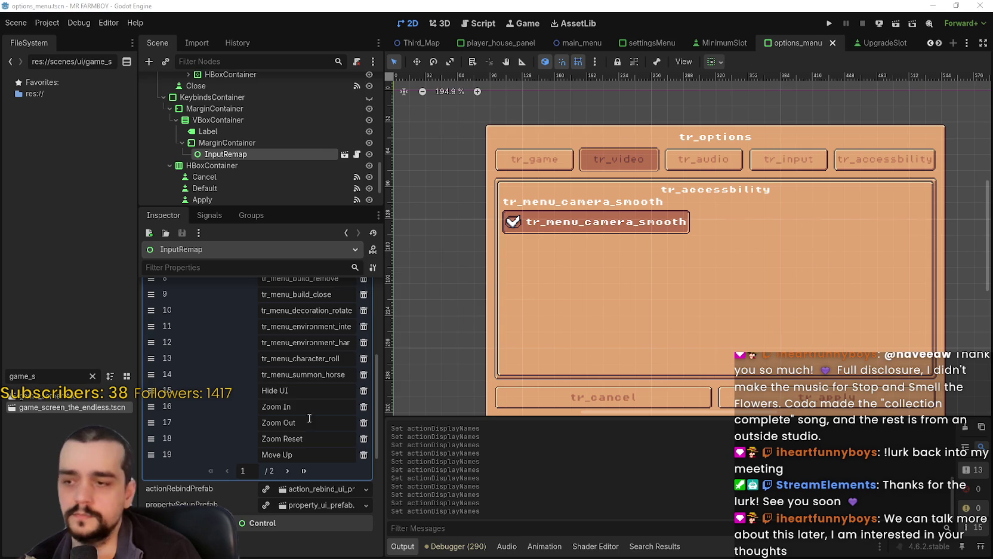
triple_click(301, 390)
type("tr_menu_hide_ui")
key("ctrl+s")
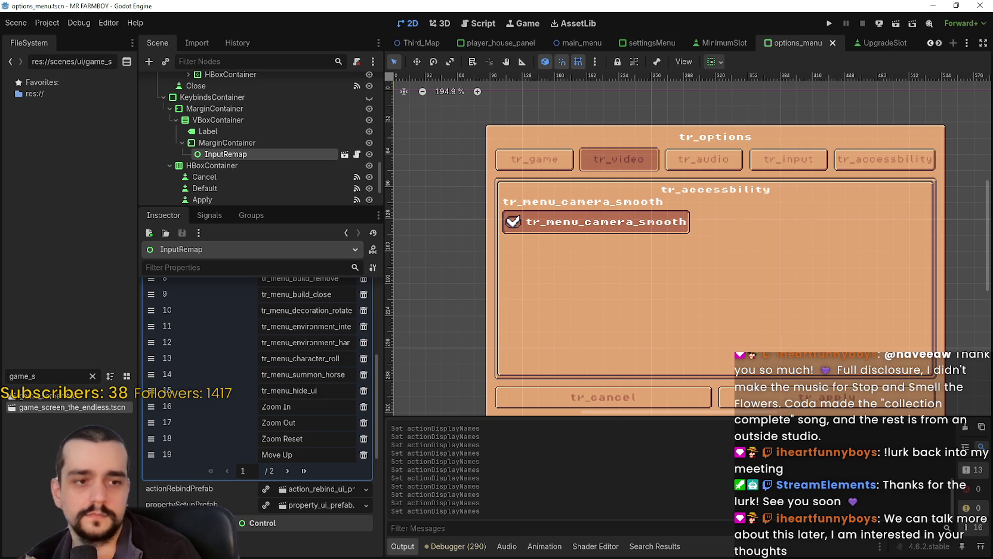
double_click(281, 408)
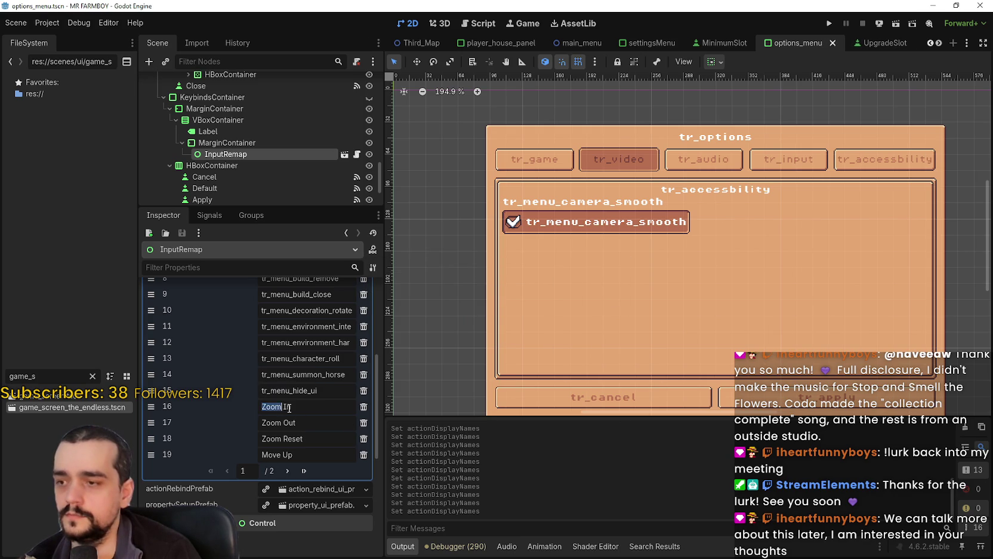
type("tr_menu_zoom_in")
key("ctrl+s")
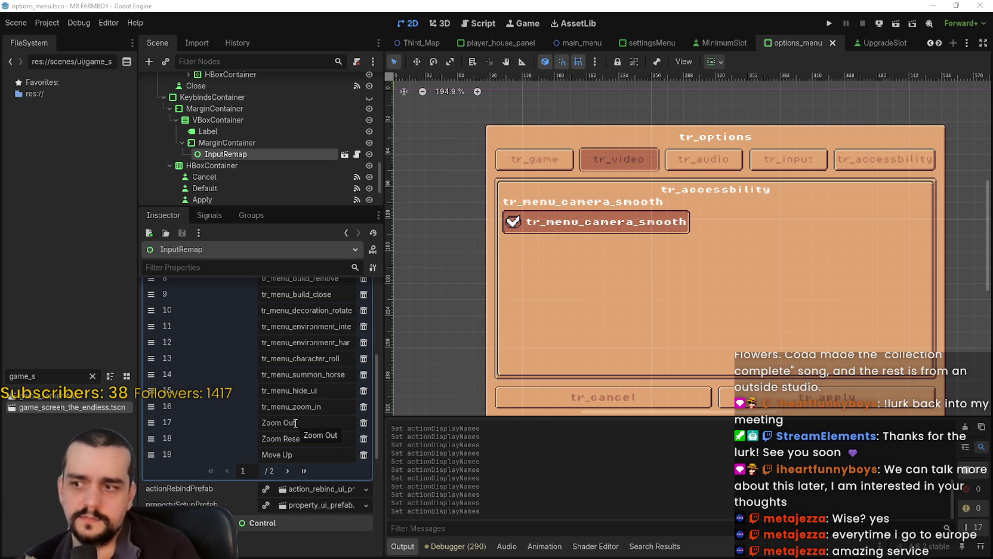
double_click(309, 394)
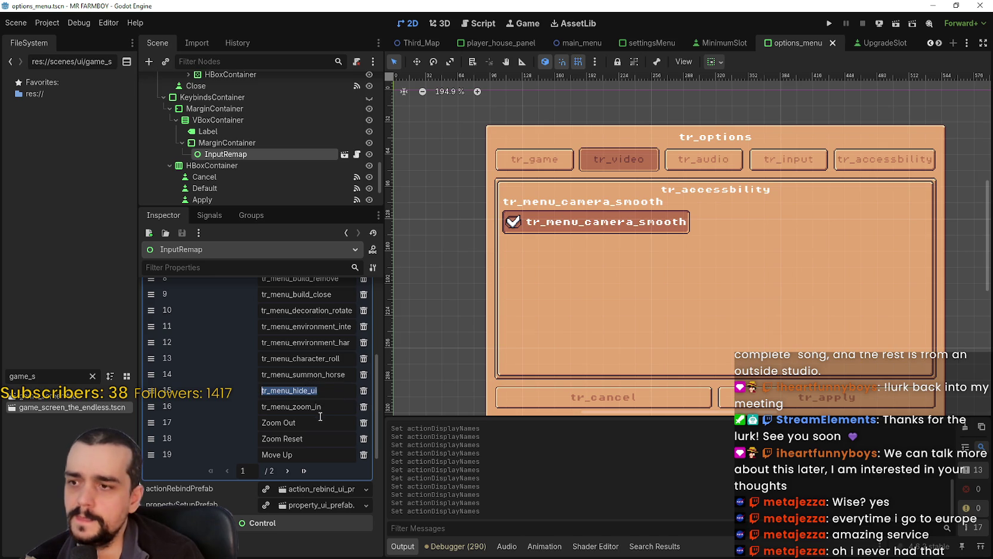
key("Return")
scroll(305, 405, "down", 1)
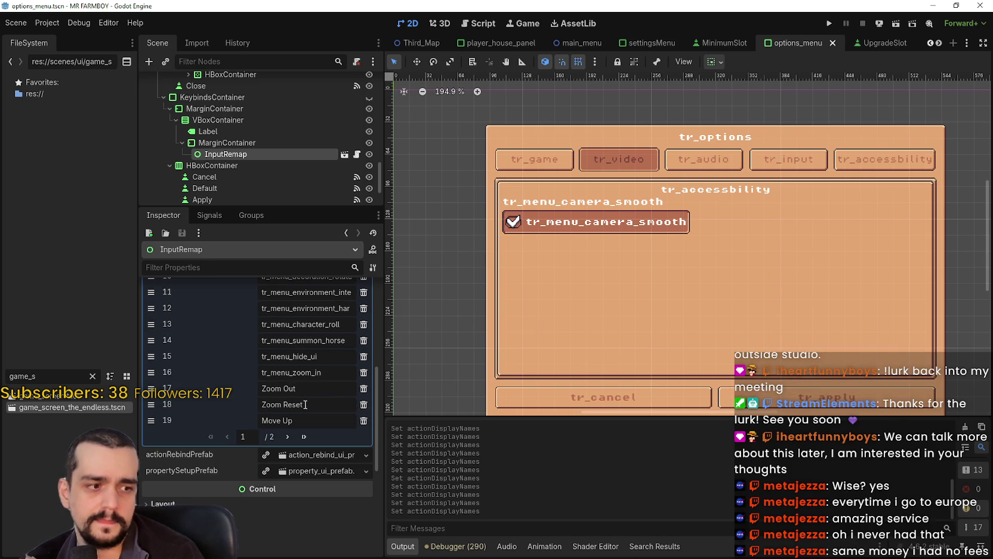